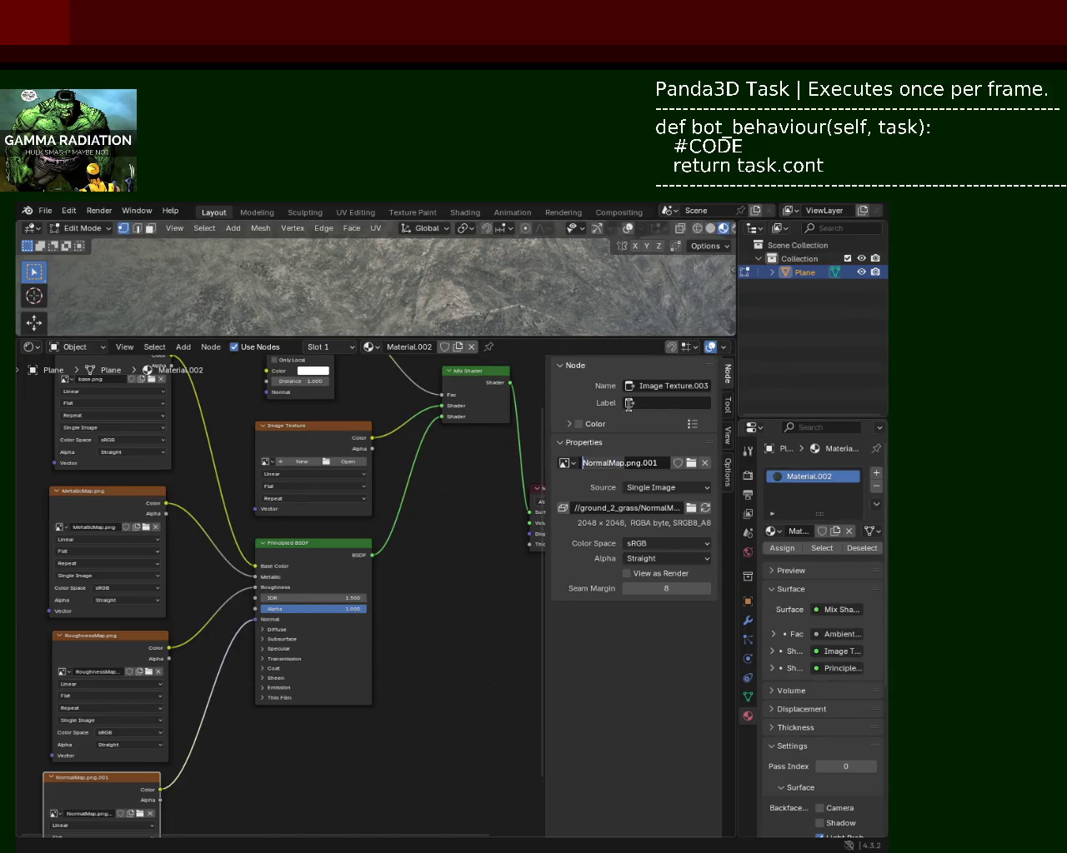
Step: Rename the normal-map texture node to NormalMap
double_click(658, 386)
text(NormalMap)
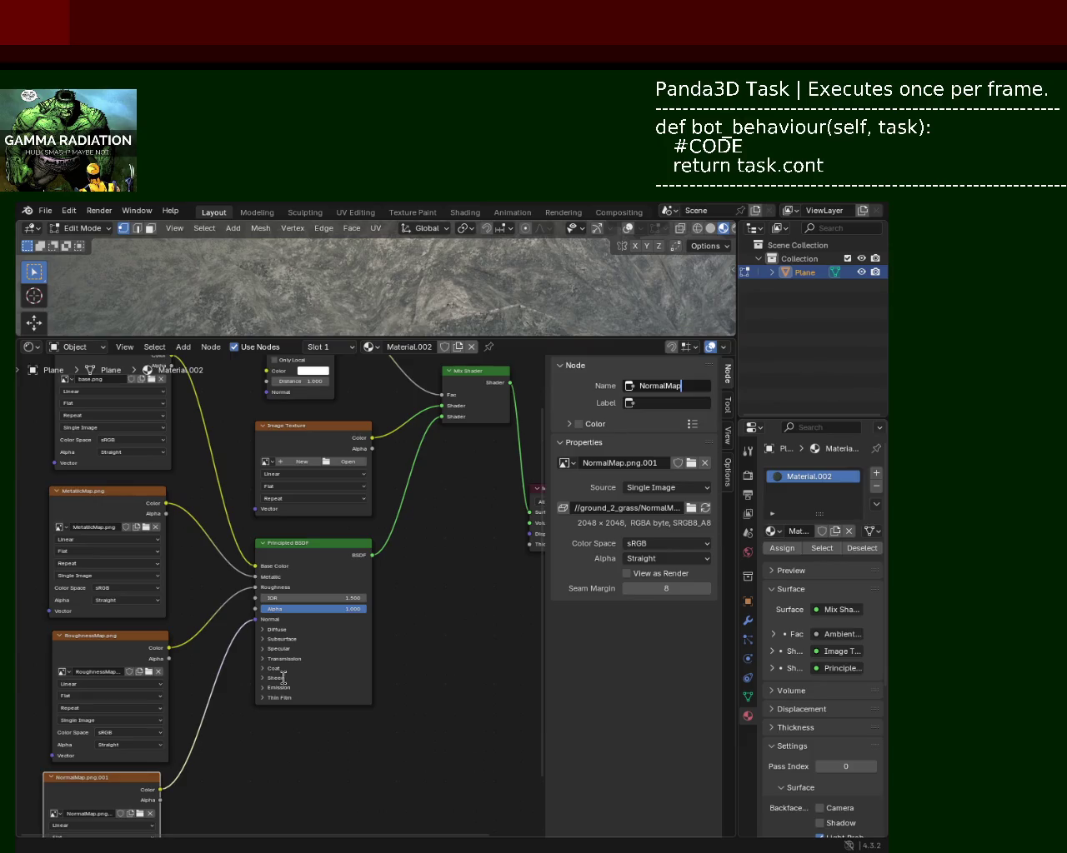
key(Return)
Step: Select the AOMap.png texture node and rename it to AOMap
mouse_move(472, 510)
middle_down()
mouse_move(431, 534)
mouse_move(393, 654)
middle_up()
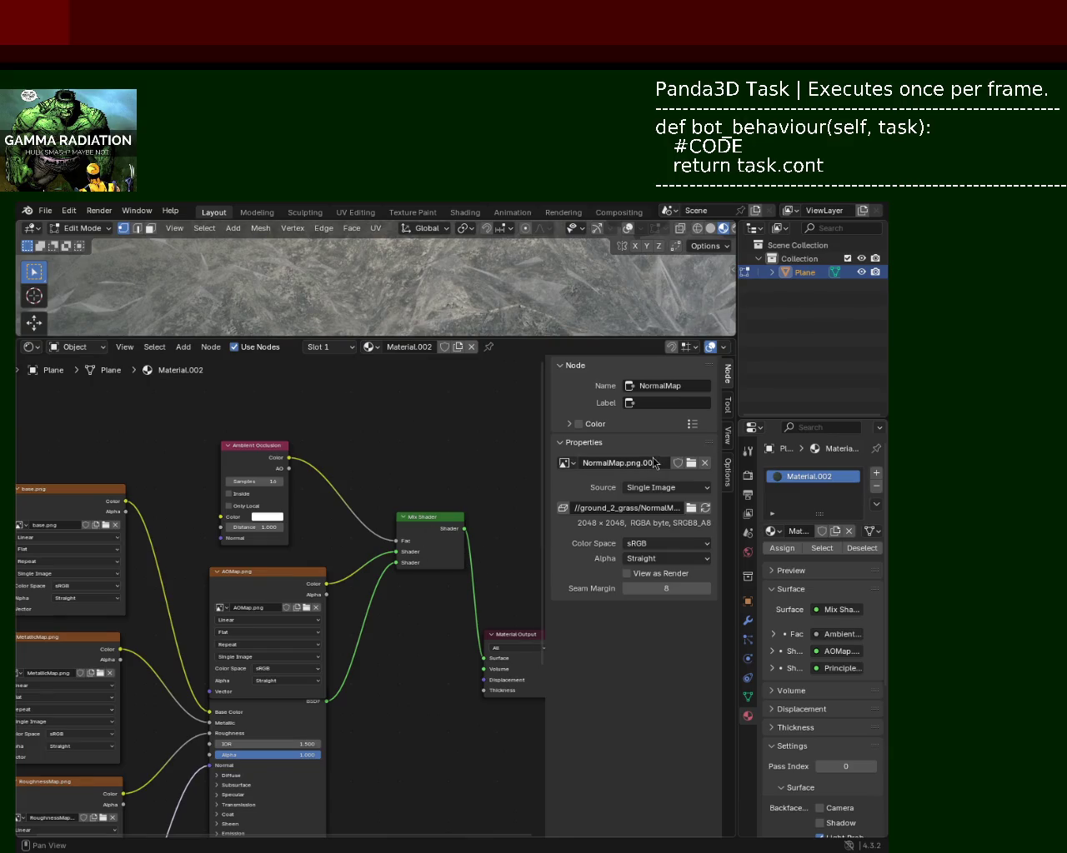
click(265, 575)
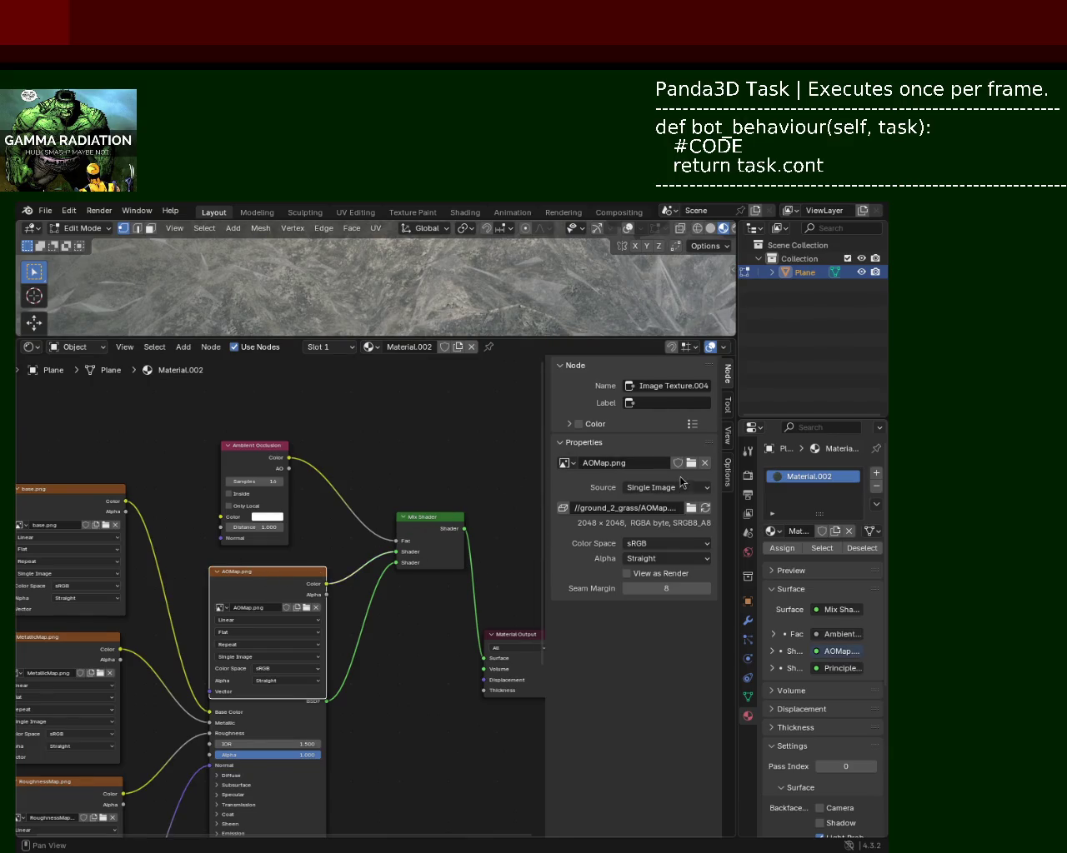
click(606, 464)
click(606, 464)
click(664, 386)
click(664, 386)
drag(705, 385, 491, 386)
text(AOMap)
key(Return)
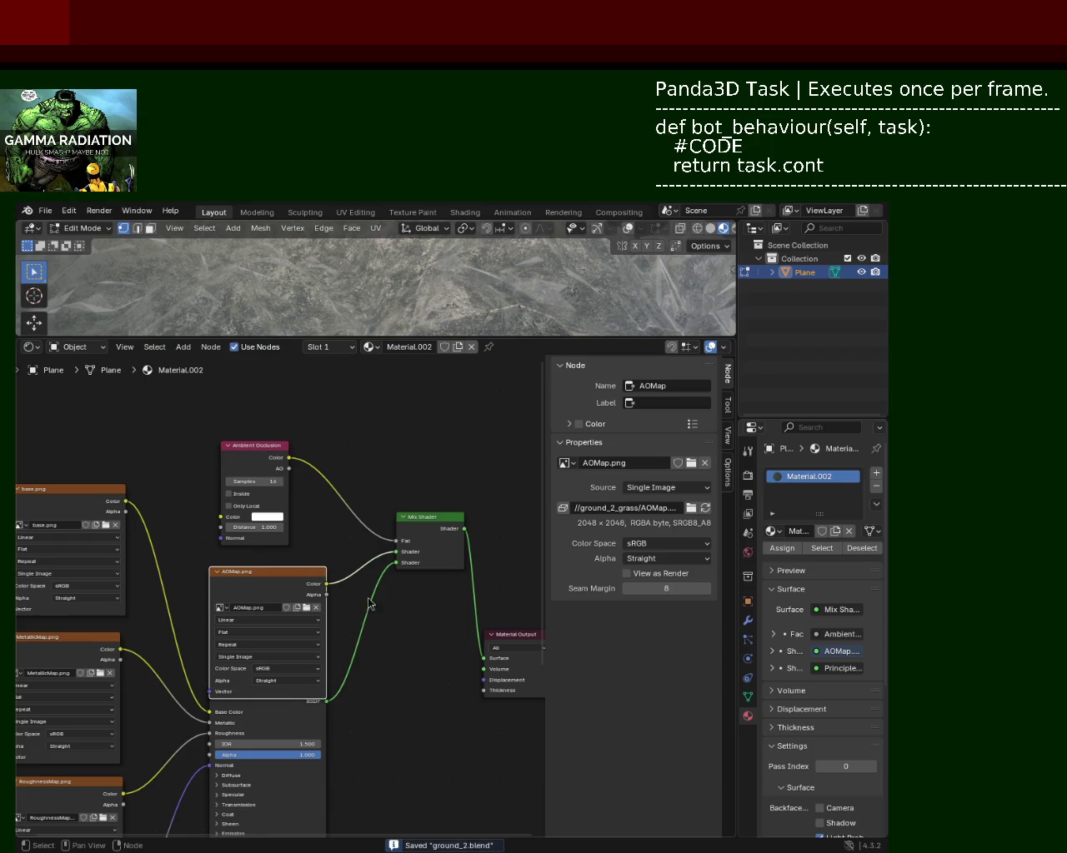
Step: Move the AOMap node higher in the graph and save ground_2.blend
key(g)
click(301, 553)
key(ctrl+s)
drag(287, 525, 285, 520)
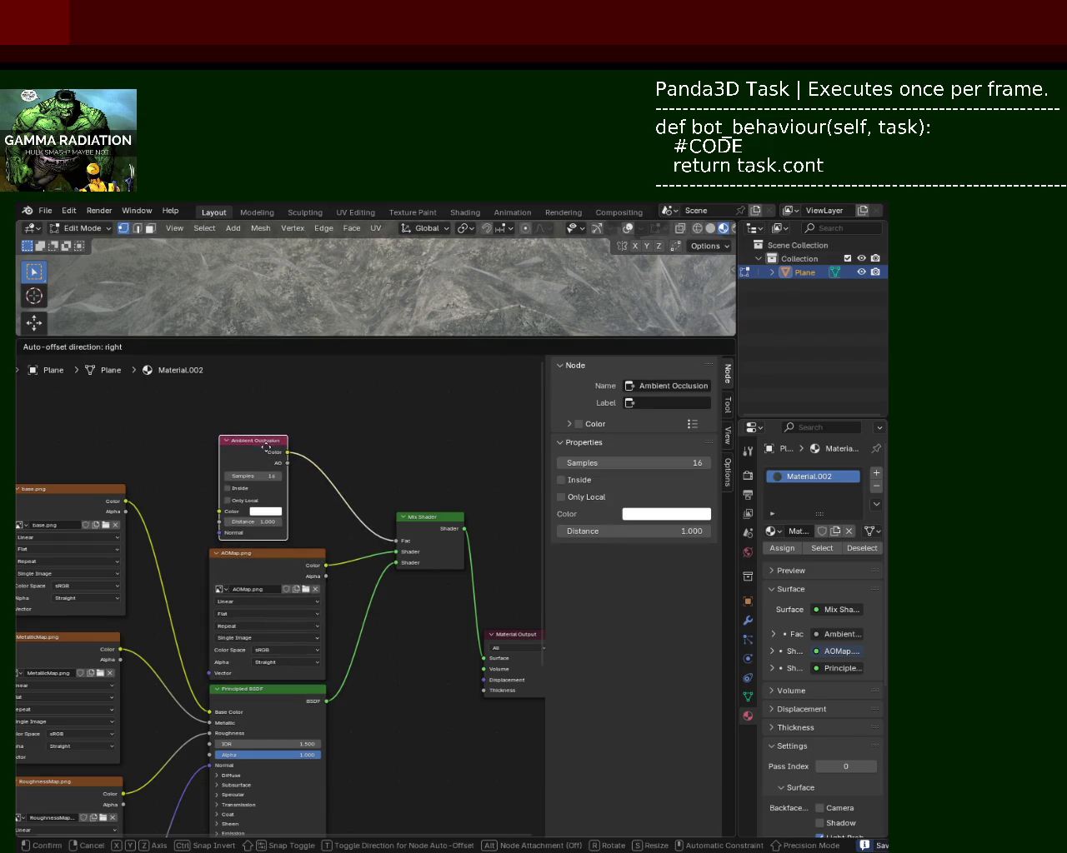
Step: Check the names of the base, MetallicMap, RoughnessMap, NormalMap and AOMap nodes
middle_drag(372, 525, 500, 477)
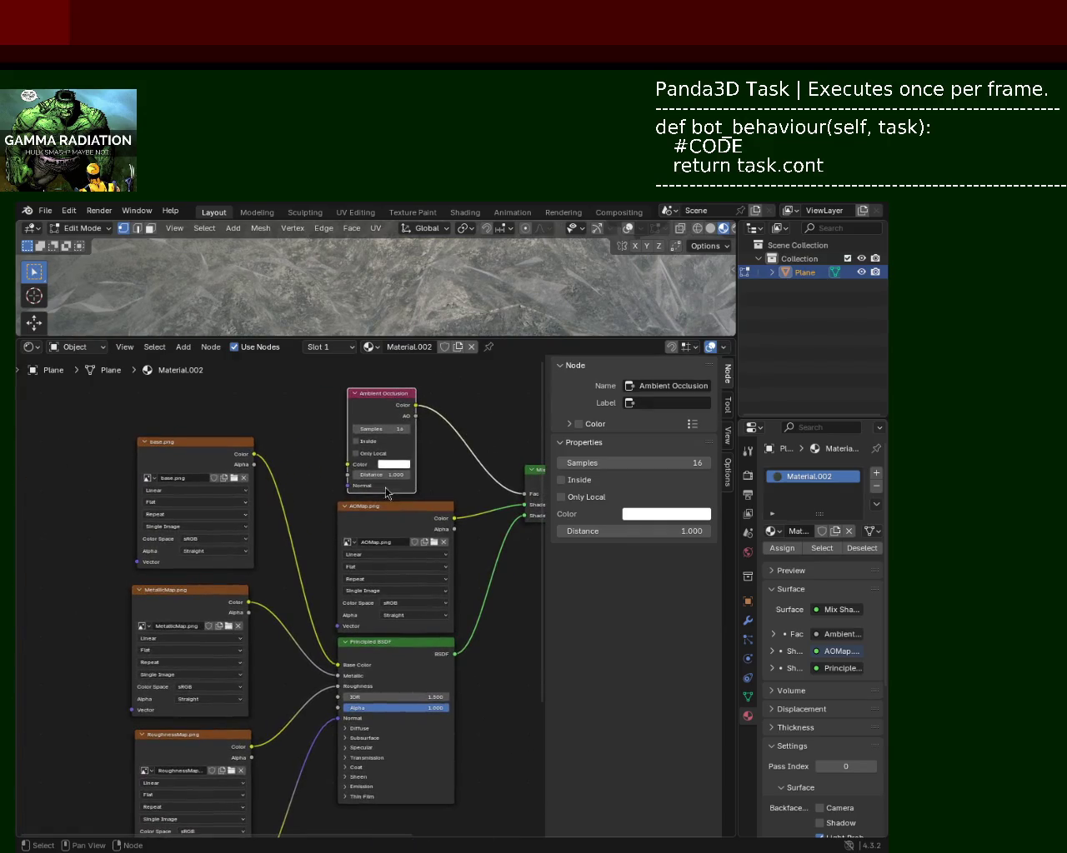
click(217, 448)
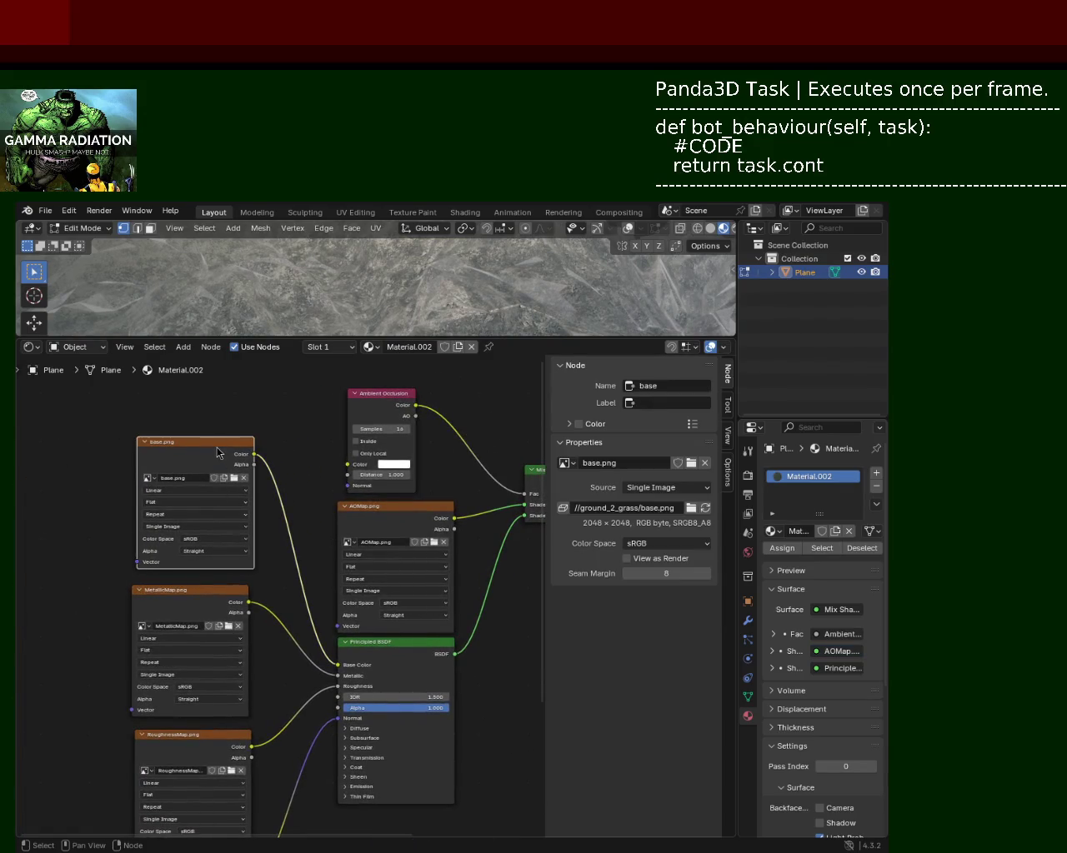
click(198, 600)
middle_drag(157, 759, 161, 677)
click(231, 668)
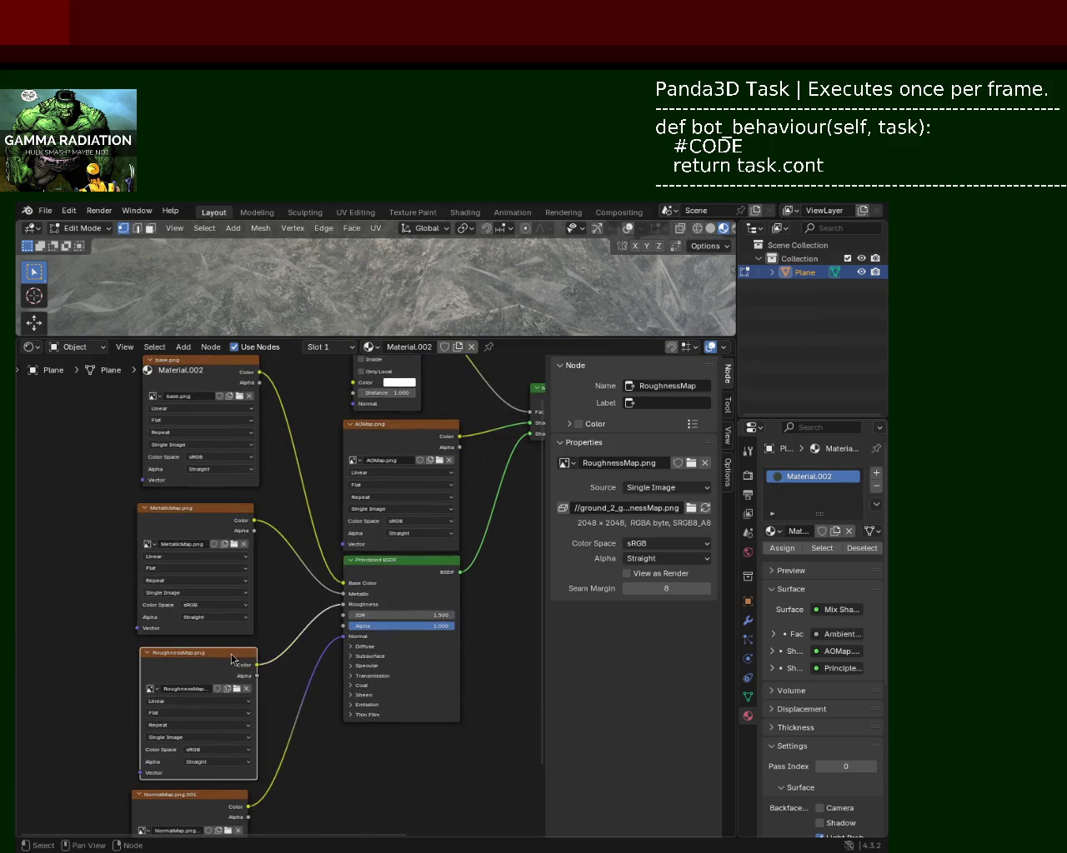
middle_drag(218, 813, 200, 719)
click(225, 704)
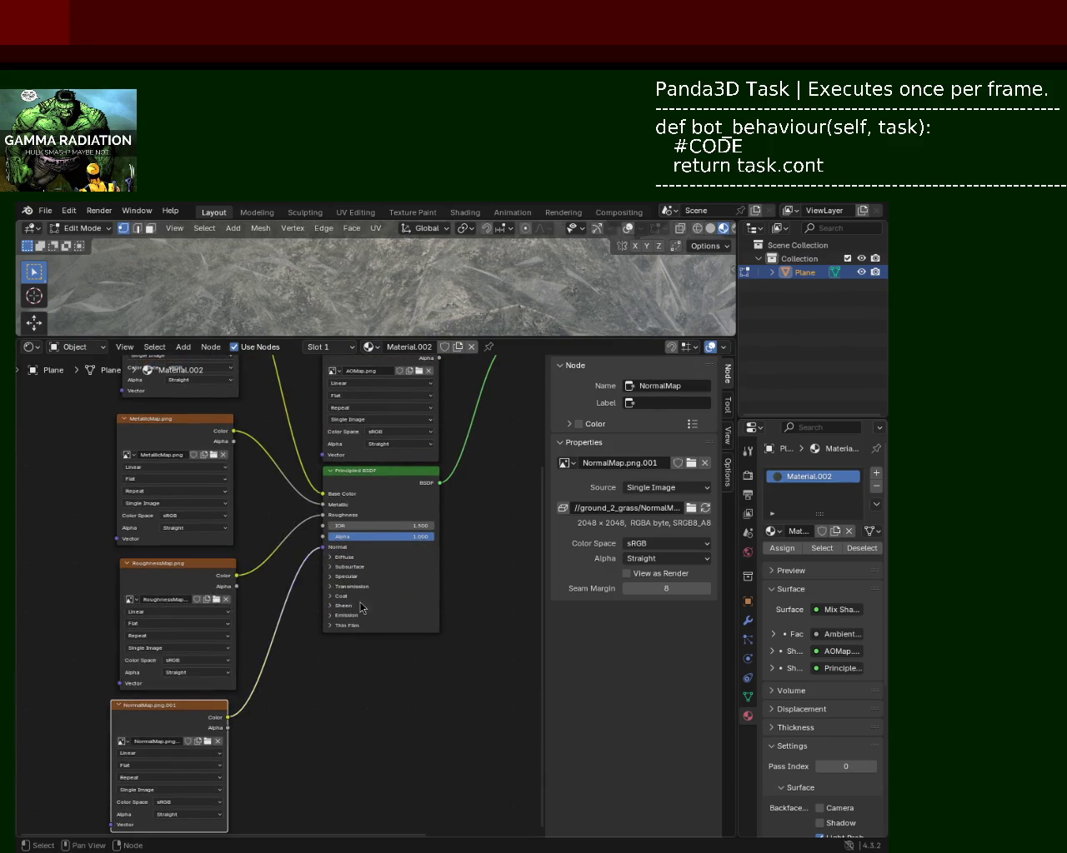
middle_drag(363, 611, 268, 785)
click(306, 510)
middle_drag(481, 603, 385, 669)
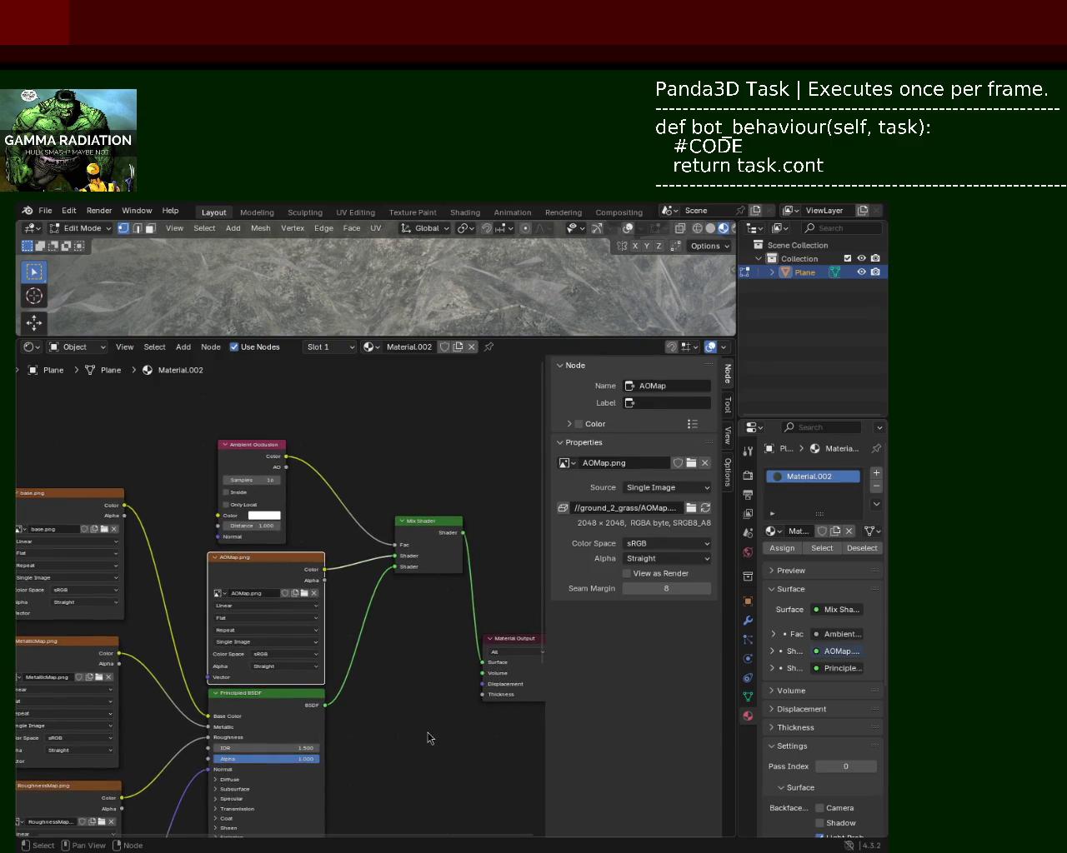
Step: Save ground_2.blend again, look over the export formats, and return the plane to Object Mode
key(ctrl+s)
click(55, 210)
key(Tab)
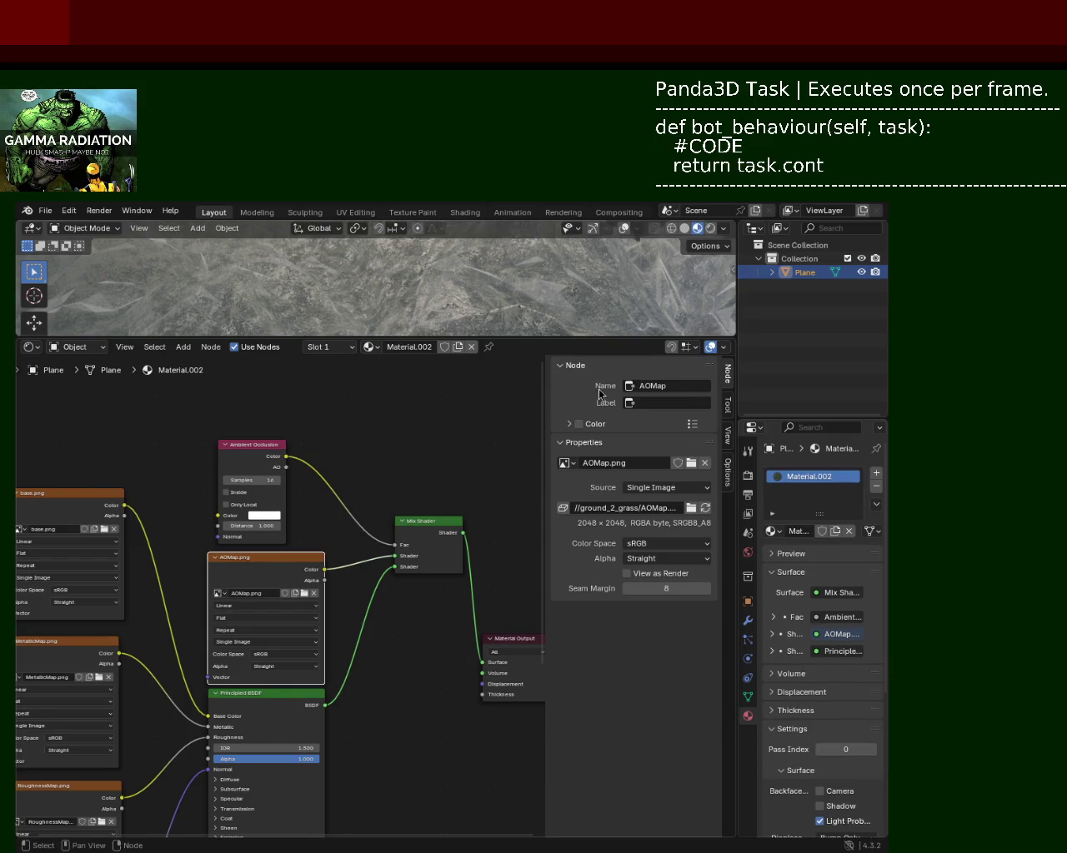
Step: Zoom out on the Material.002 node graph, deselect all nodes, and save ground_2.blend
scroll(349, 446, down, 1)
scroll(460, 417, down, 1)
scroll(381, 434, down, 1)
scroll(382, 427, down, 1)
scroll(436, 488, down, 1)
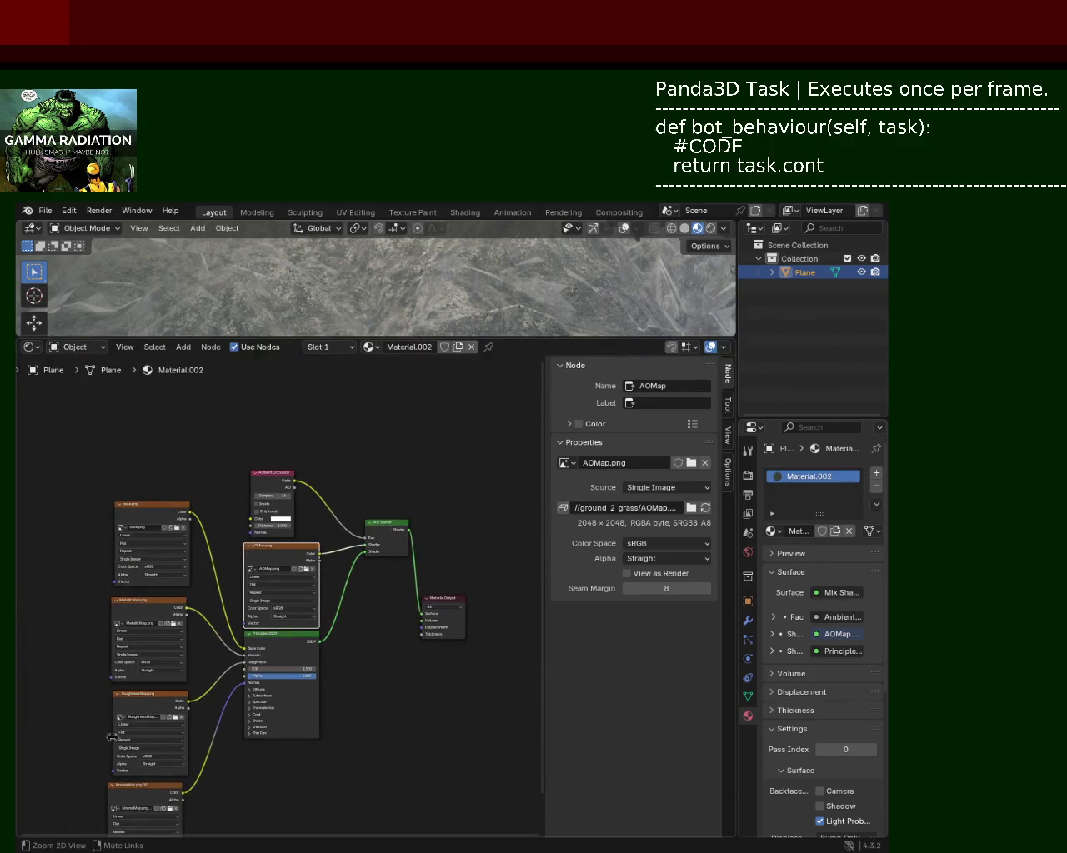
scroll(117, 492, up, 2)
click(385, 722)
scroll(447, 606, down, 1)
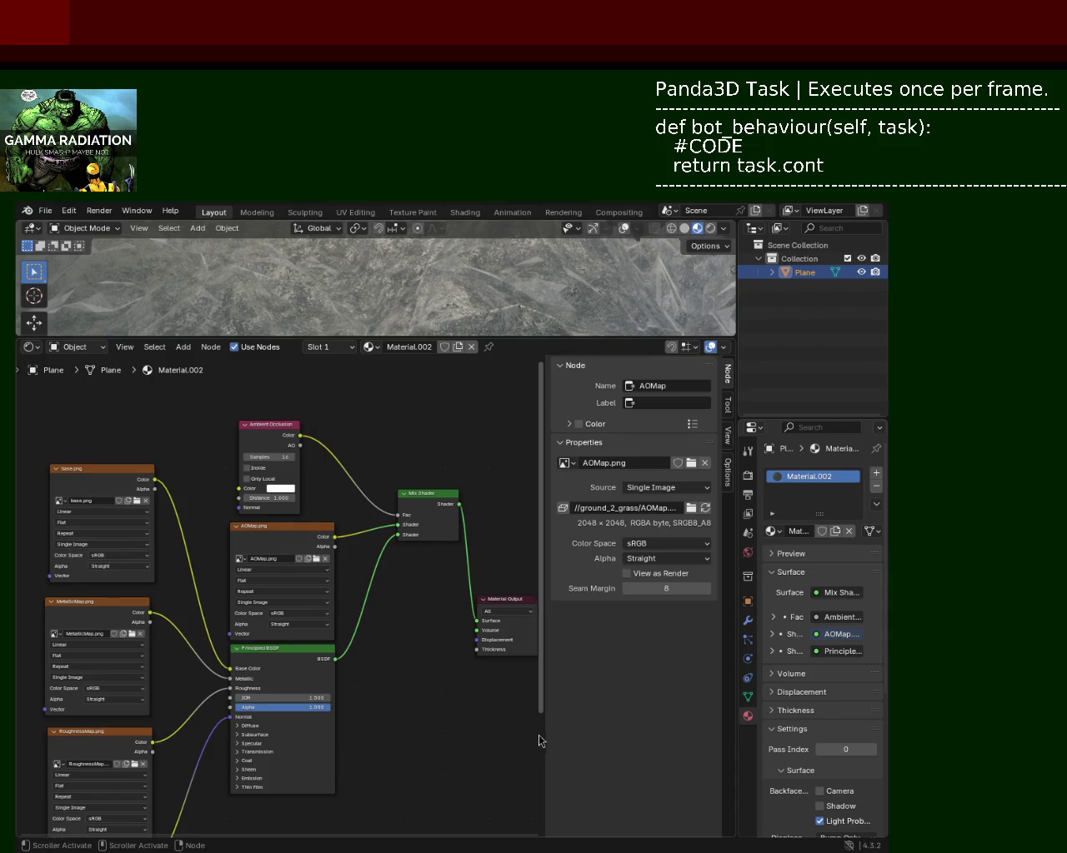
mouse_move(535, 751)
middle_down()
mouse_move(483, 636)
mouse_move(480, 595)
mouse_move(312, 774)
mouse_move(350, 762)
mouse_move(517, 776)
mouse_move(408, 760)
middle_up()
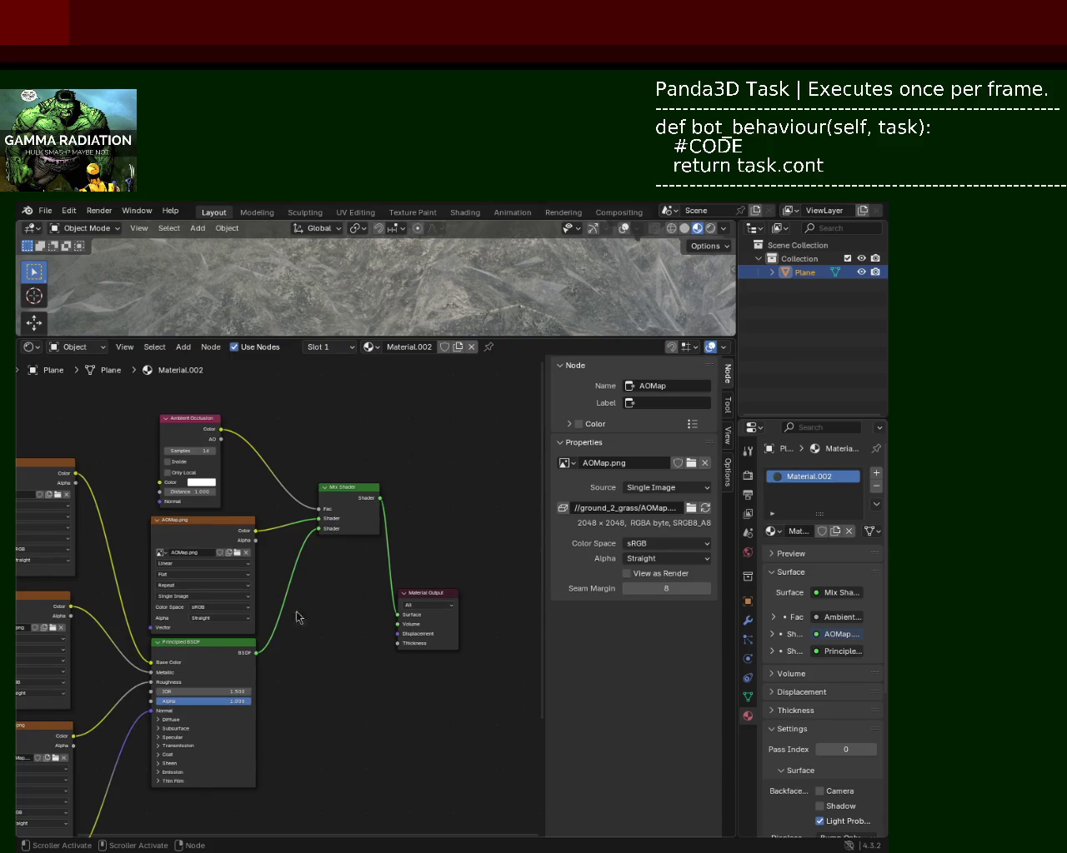
key(ctrl+s)
Step: Cycle through the browser and Blender to the Files window showing the panda3d folder
key(alt+Tab)
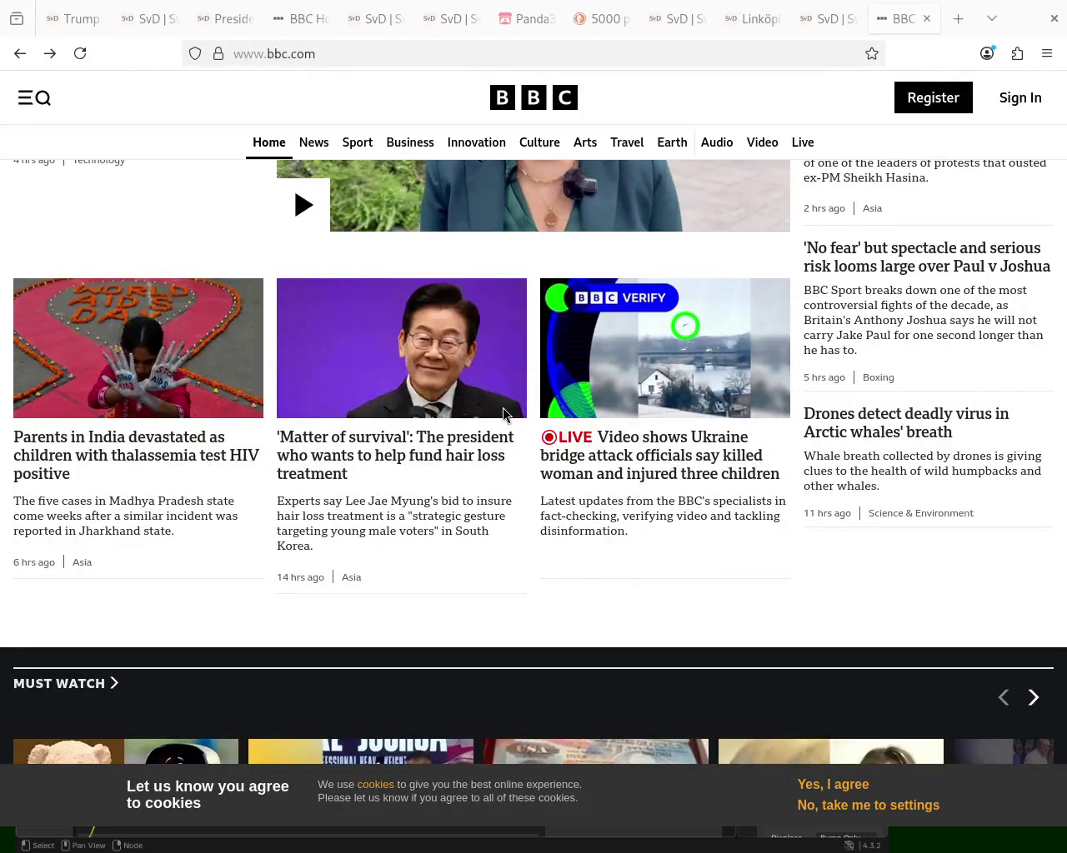
key(alt+Tab)
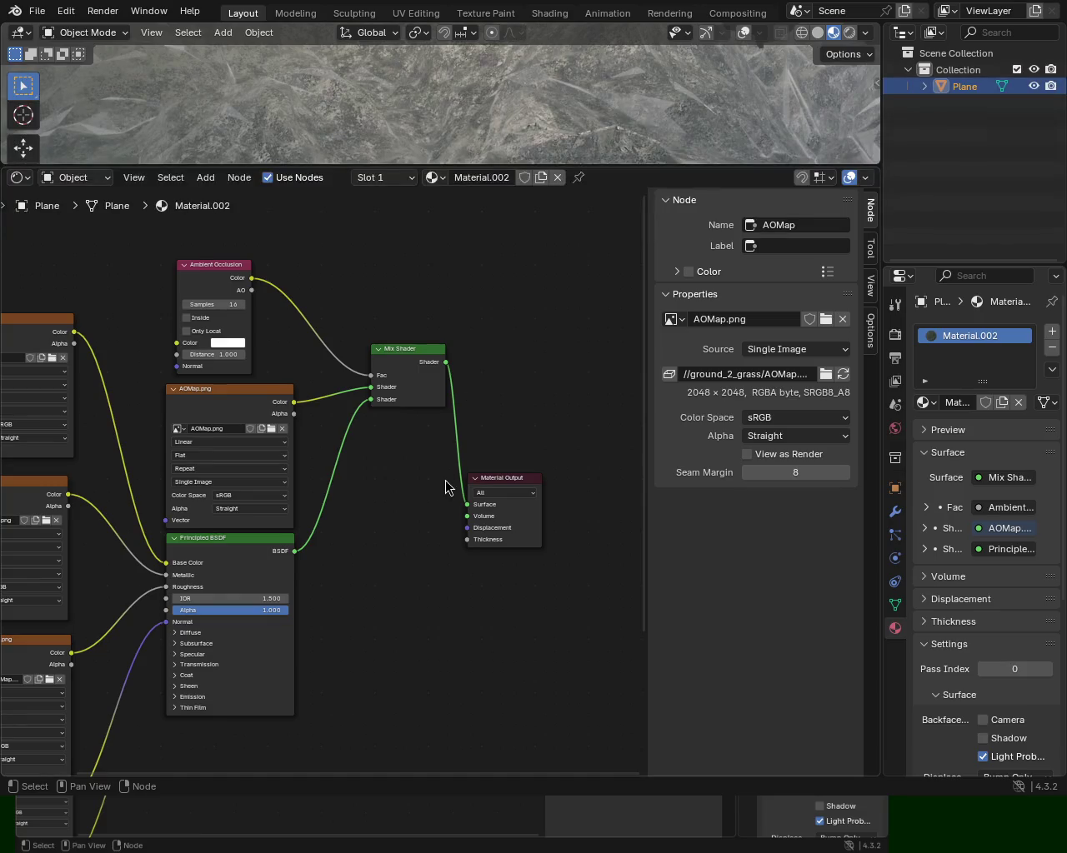
key(alt+Tab)
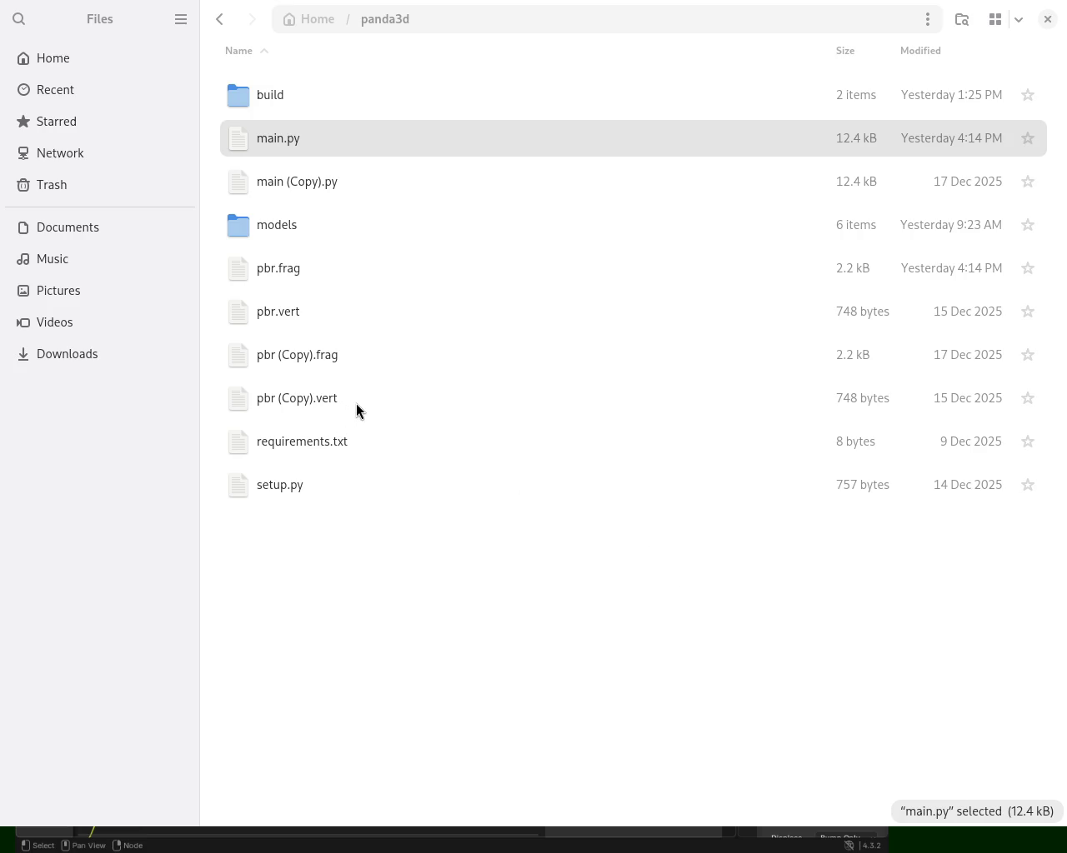
Step: Switch from Files to the running Panda3D car game window
key(alt+Tab)
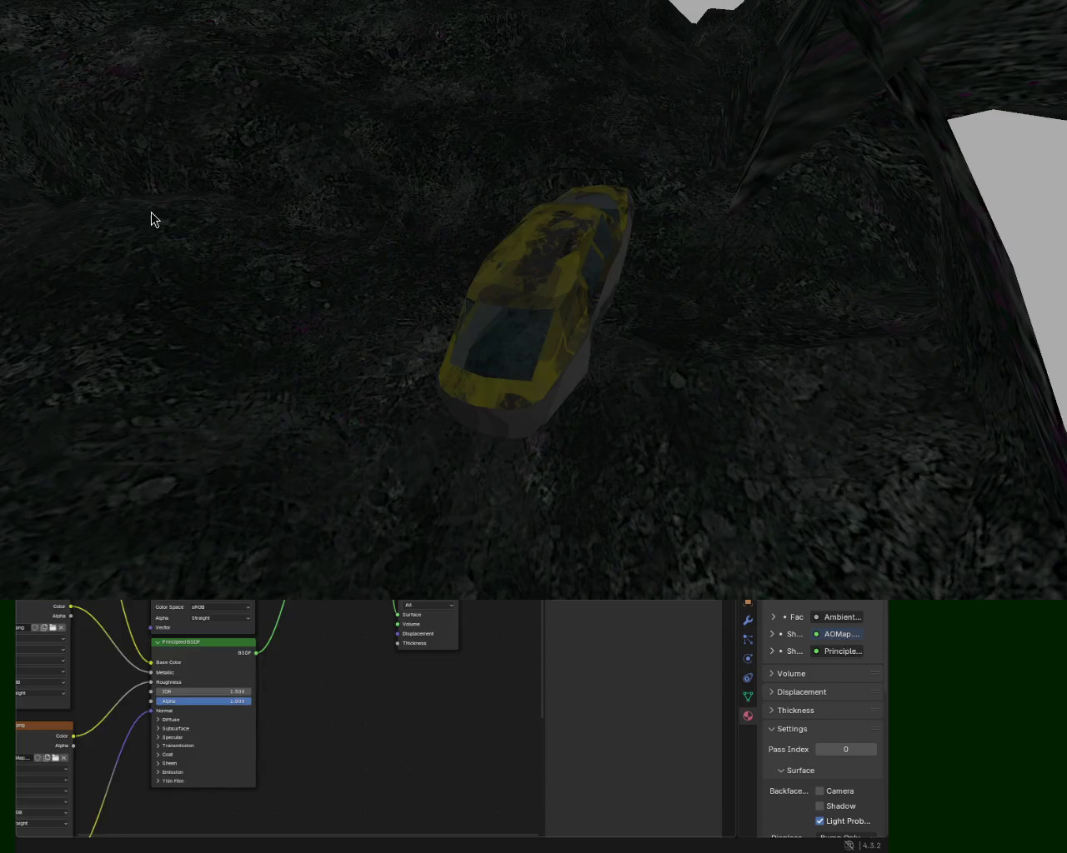
drag(555, 76, 569, 245)
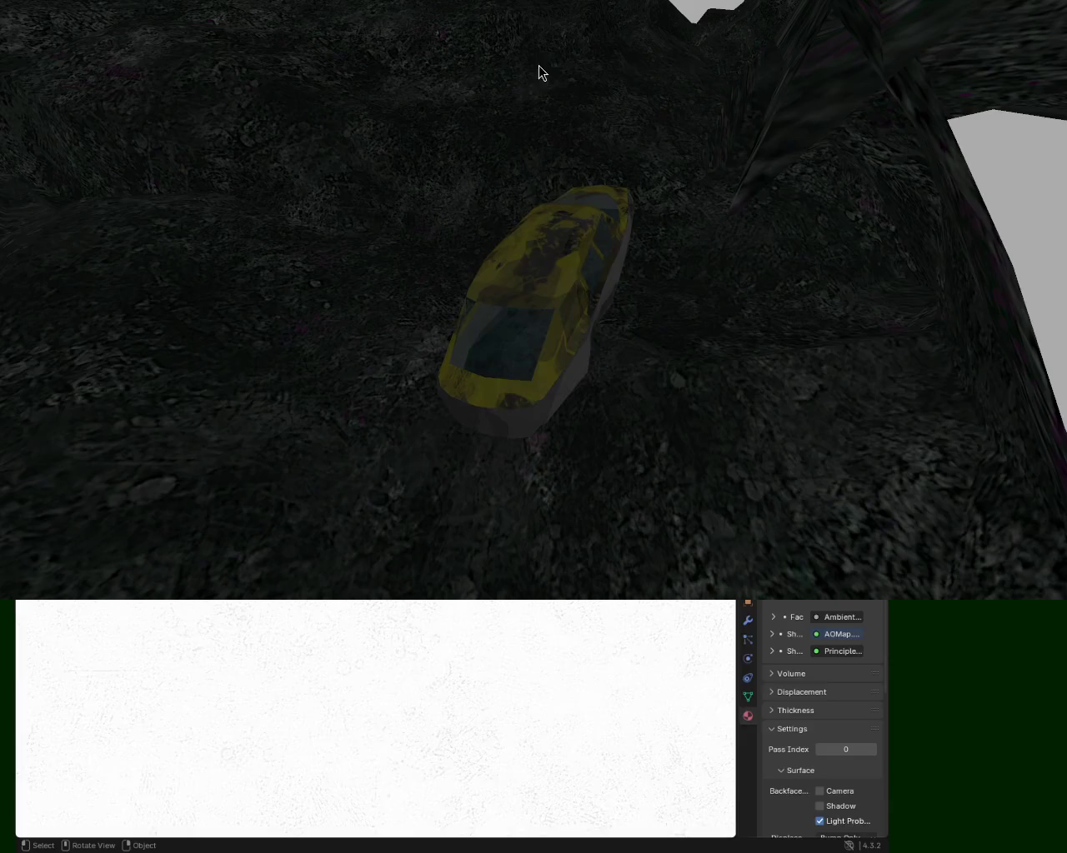
key(Tab)
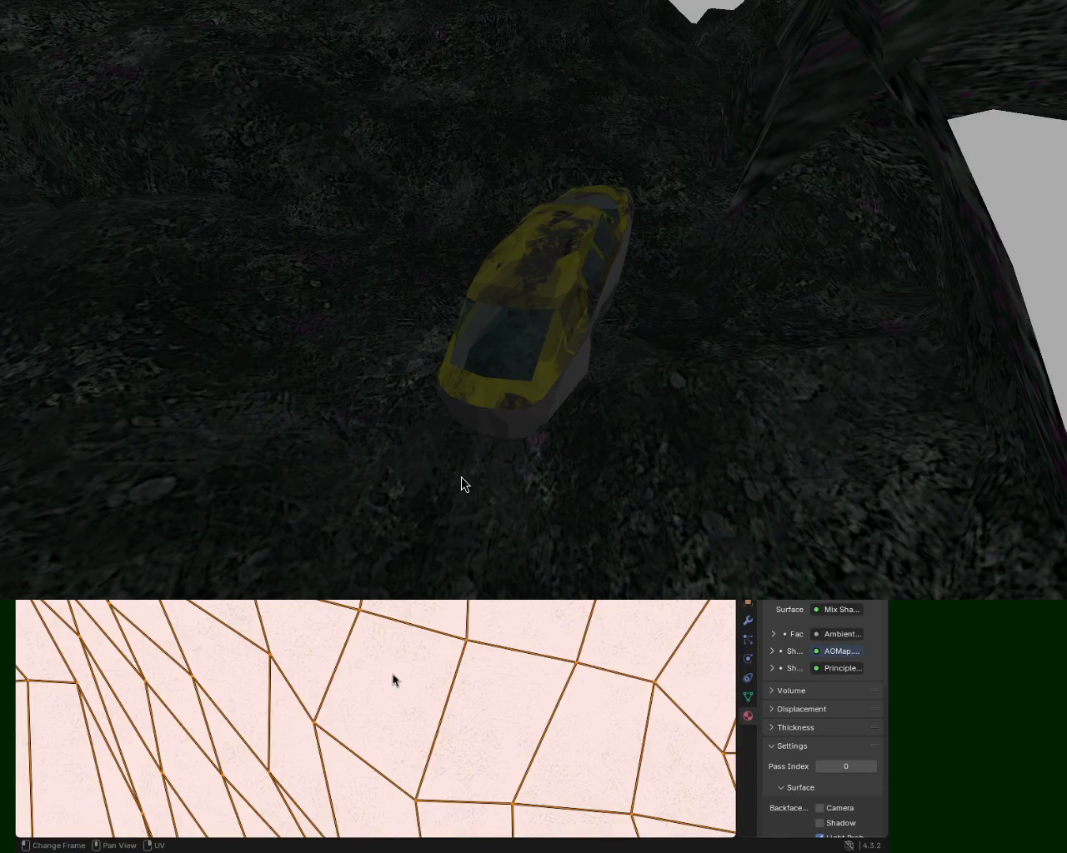
key(s)
click(419, 715)
key(ctrl+s)
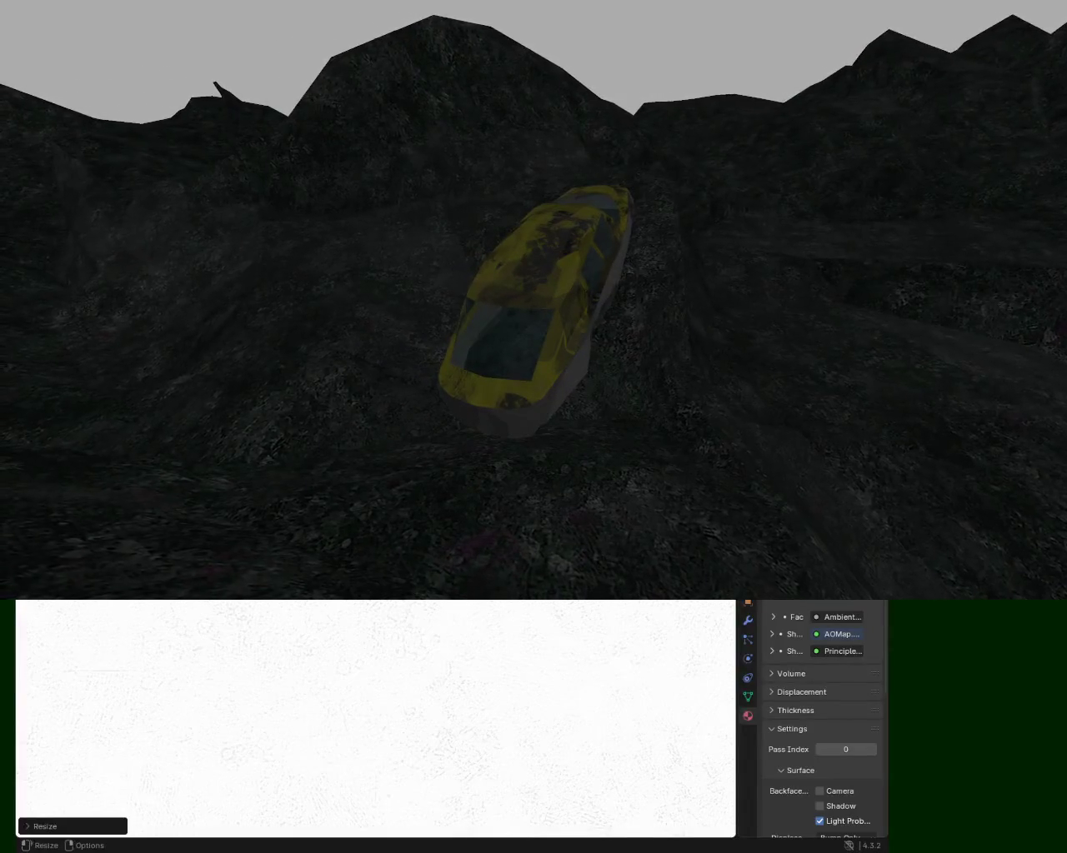
middle_drag(112, 164, 95, 78)
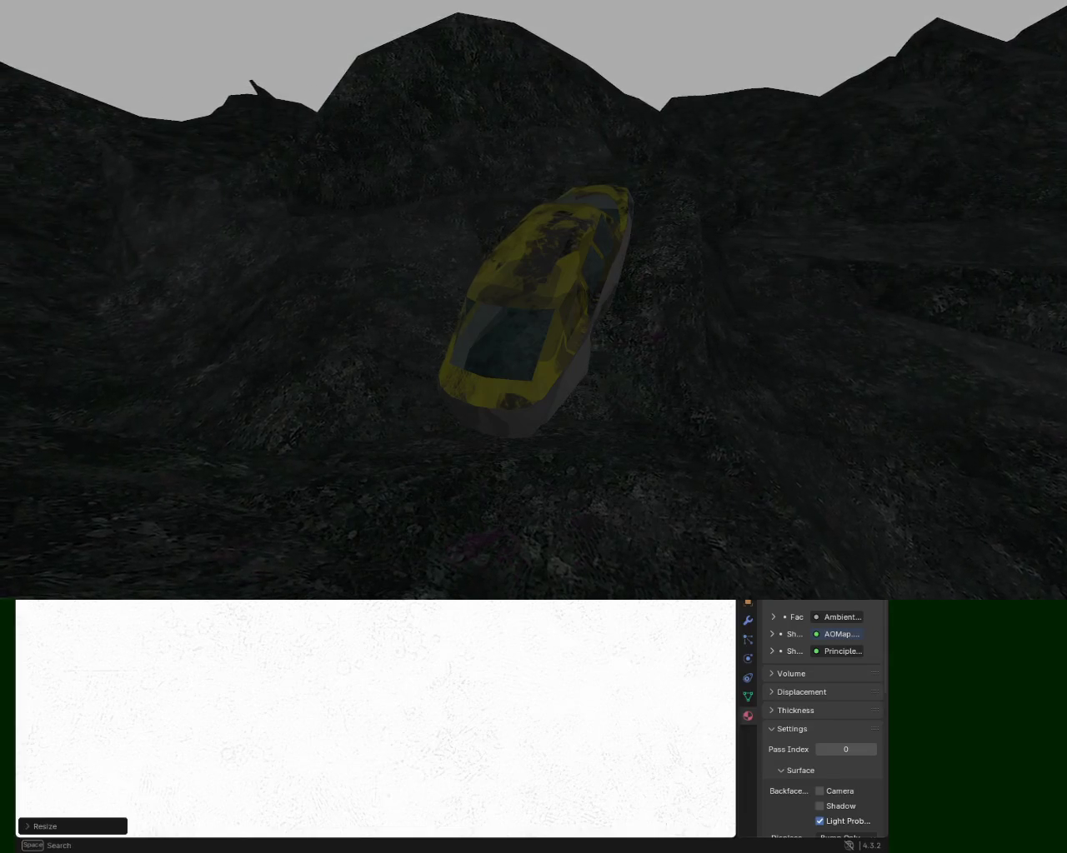
mouse_move(155, 191)
middle_down()
mouse_move(130, 215)
mouse_move(136, 64)
middle_up()
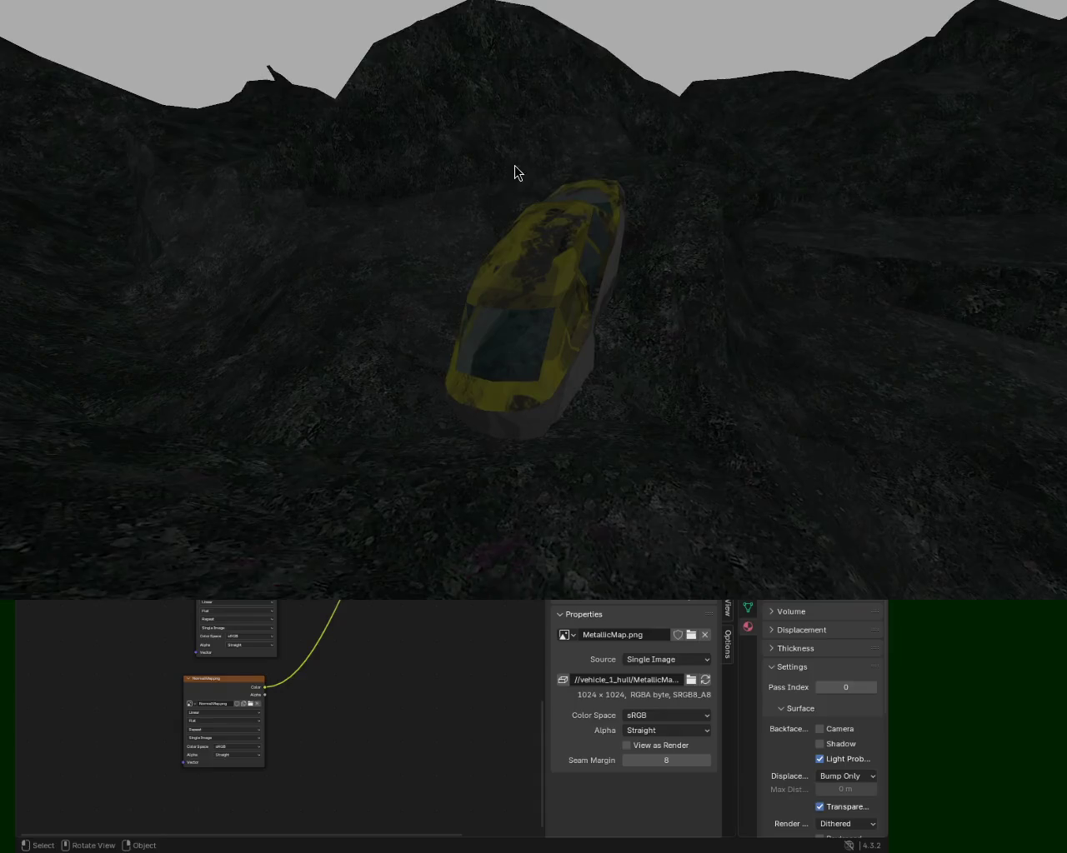
Step: Inspect the base, MetallicMap and RoughnessMap texture node names, leaving them unchanged
mouse_move(419, 632)
middle_down()
mouse_move(423, 710)
mouse_move(381, 739)
mouse_move(333, 709)
mouse_move(296, 634)
mouse_move(255, 746)
mouse_move(228, 698)
middle_up()
click(199, 715)
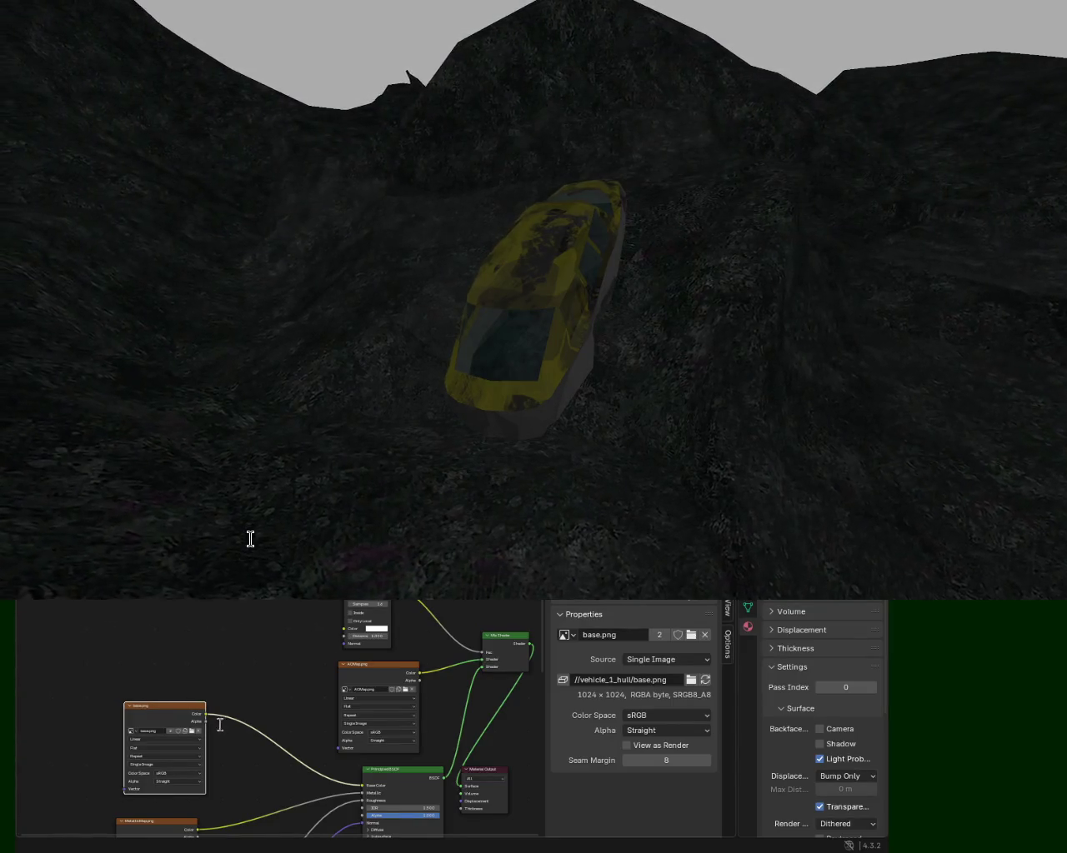
middle_drag(253, 631, 269, 550)
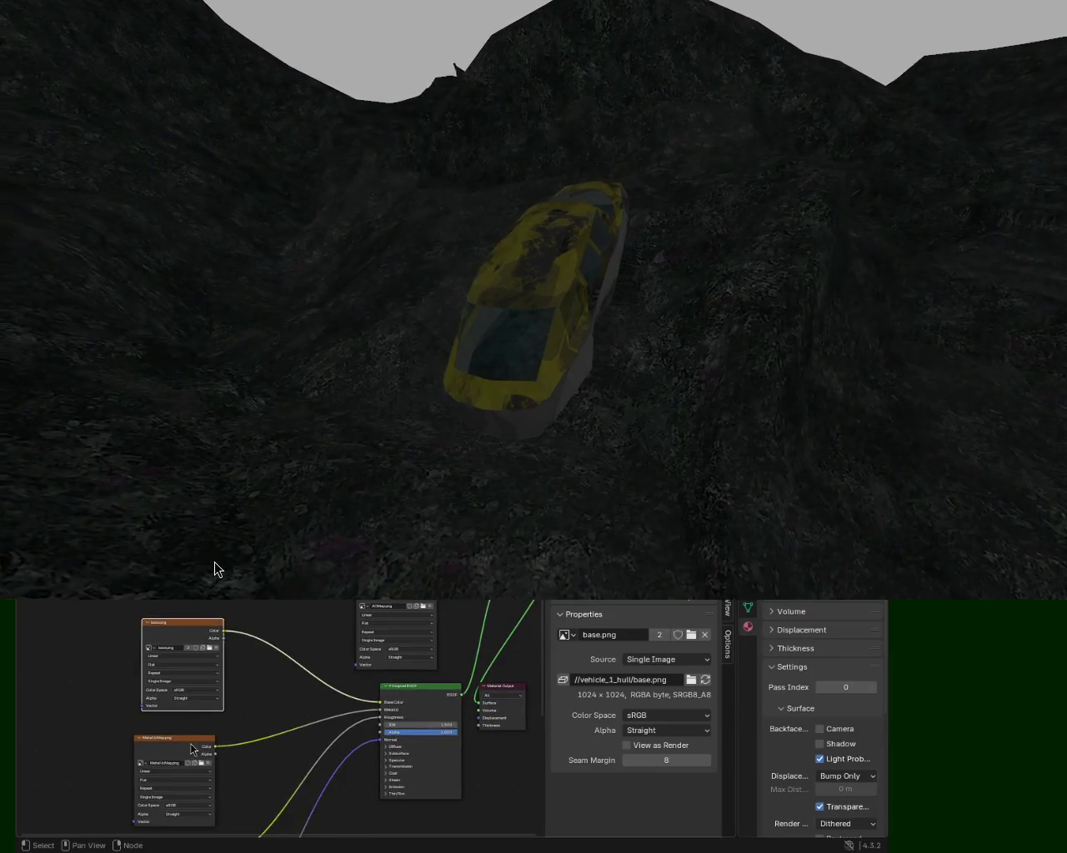
click(191, 748)
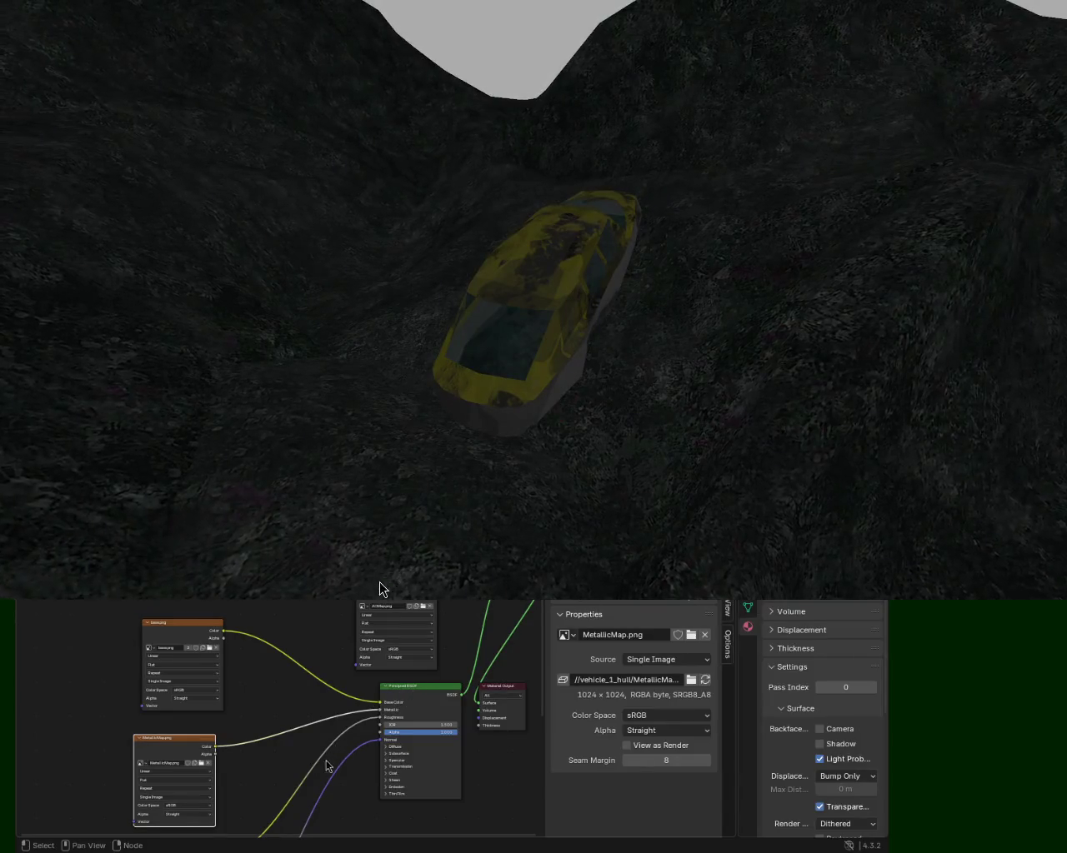
click(626, 635)
key(Escape)
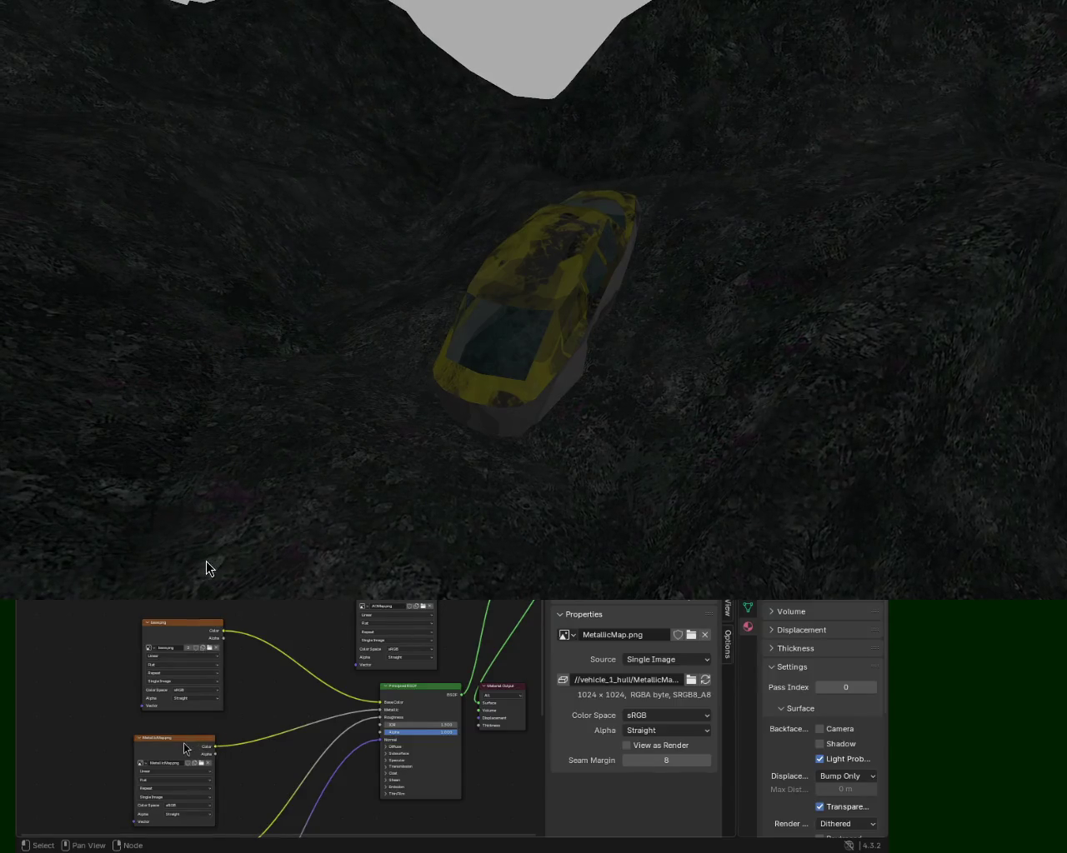
middle_drag(295, 750, 295, 643)
click(177, 750)
double_click(636, 635)
key(shift+Home)
key(Return)
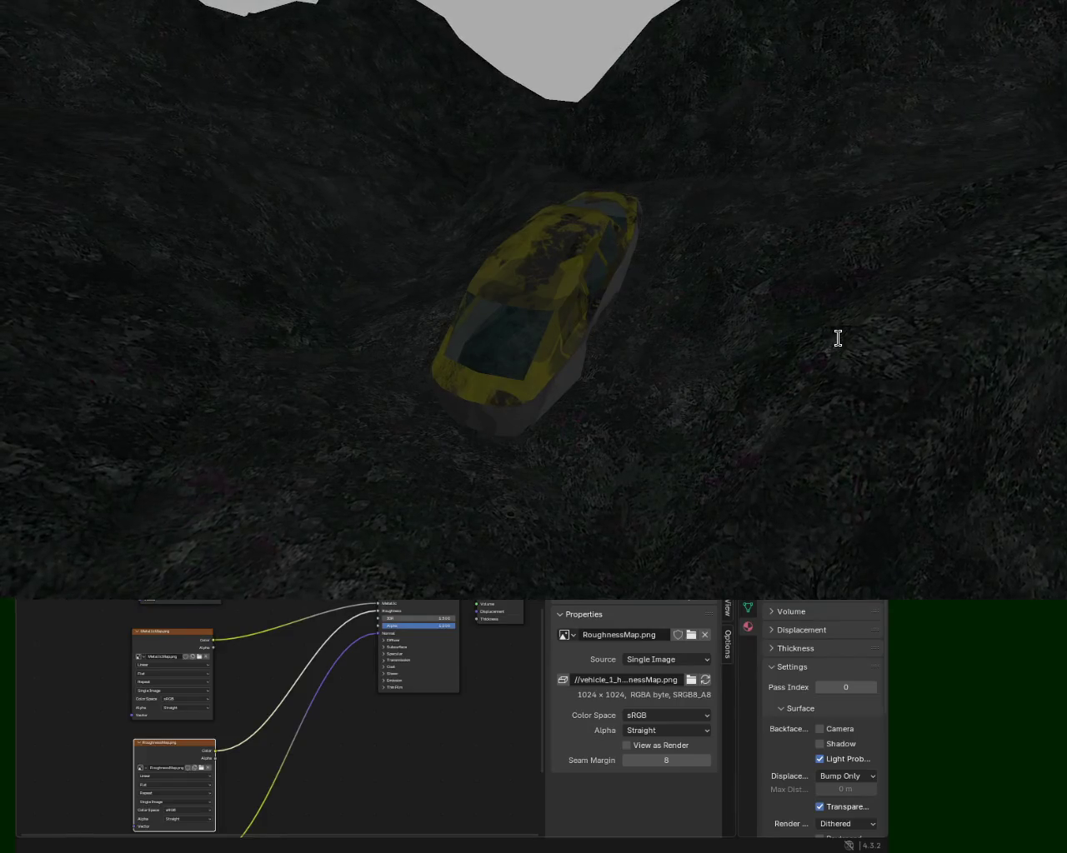
Step: Inspect the NormalMap and AOMap node names unchanged, then save vehicle_1.blend
middle_drag(395, 781, 389, 667)
click(158, 775)
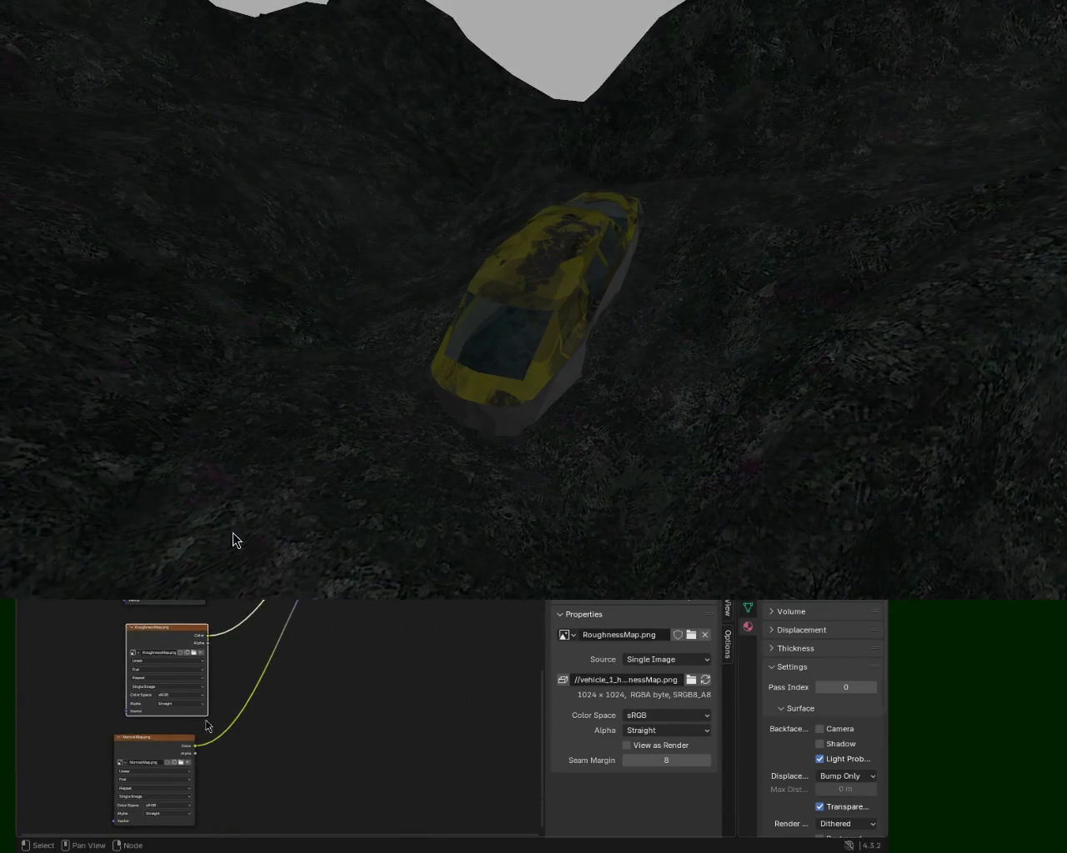
click(615, 635)
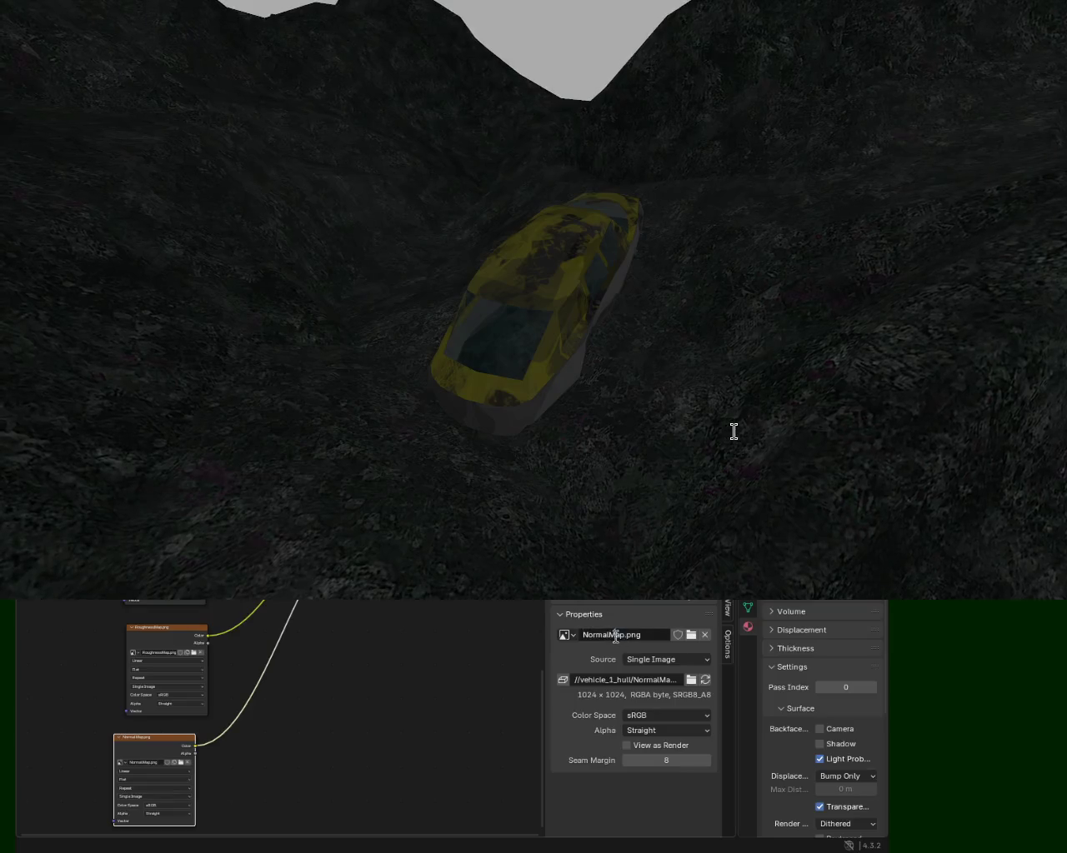
key(Home)
key(Return)
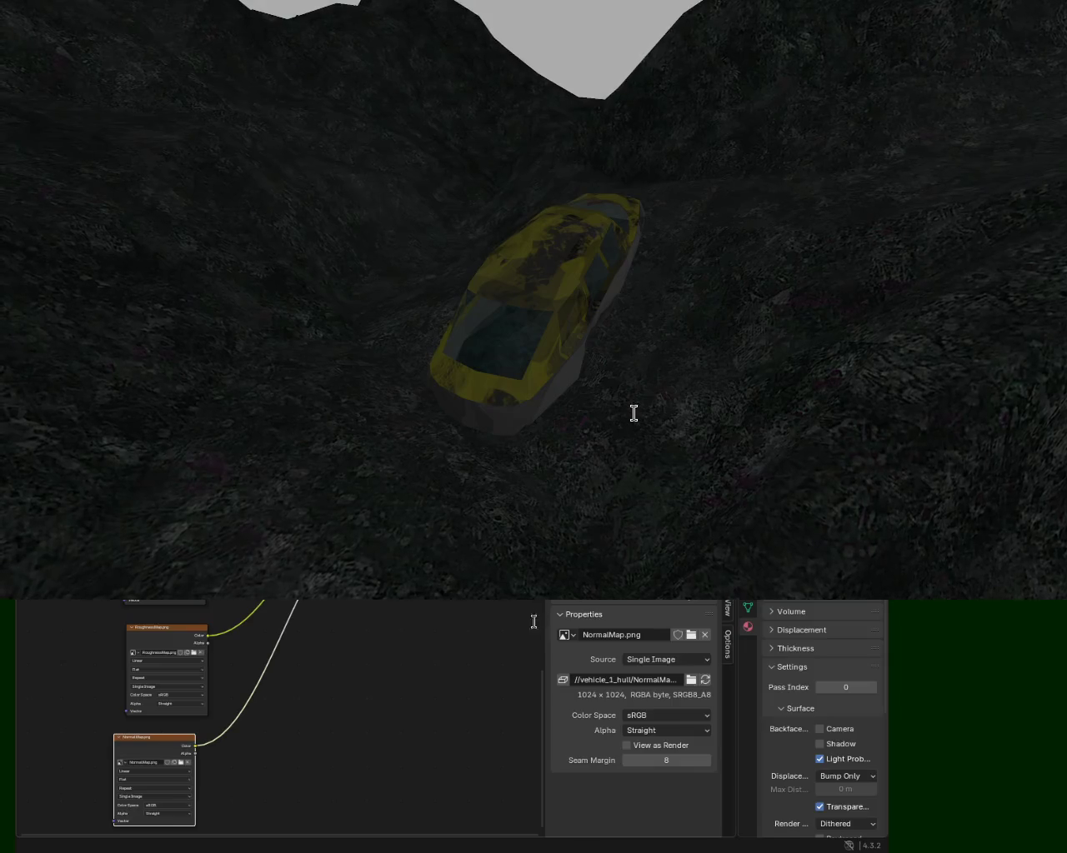
middle_drag(419, 662, 434, 780)
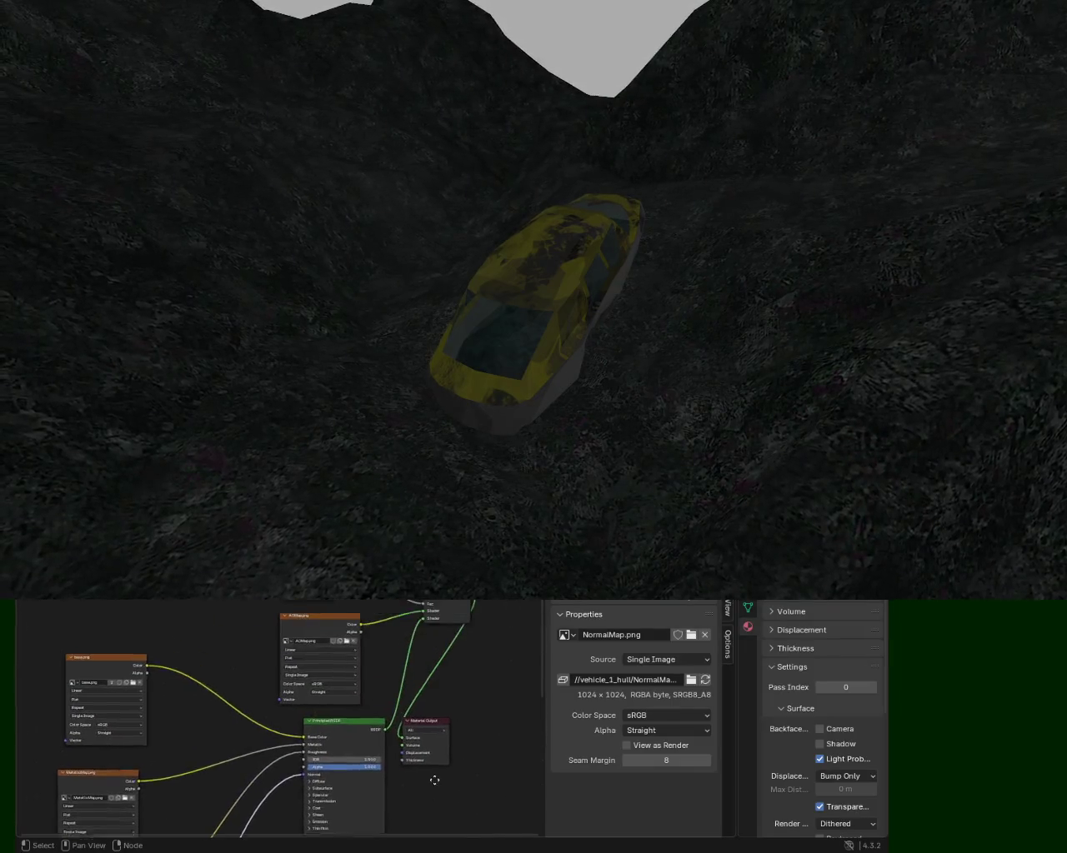
click(318, 621)
double_click(601, 635)
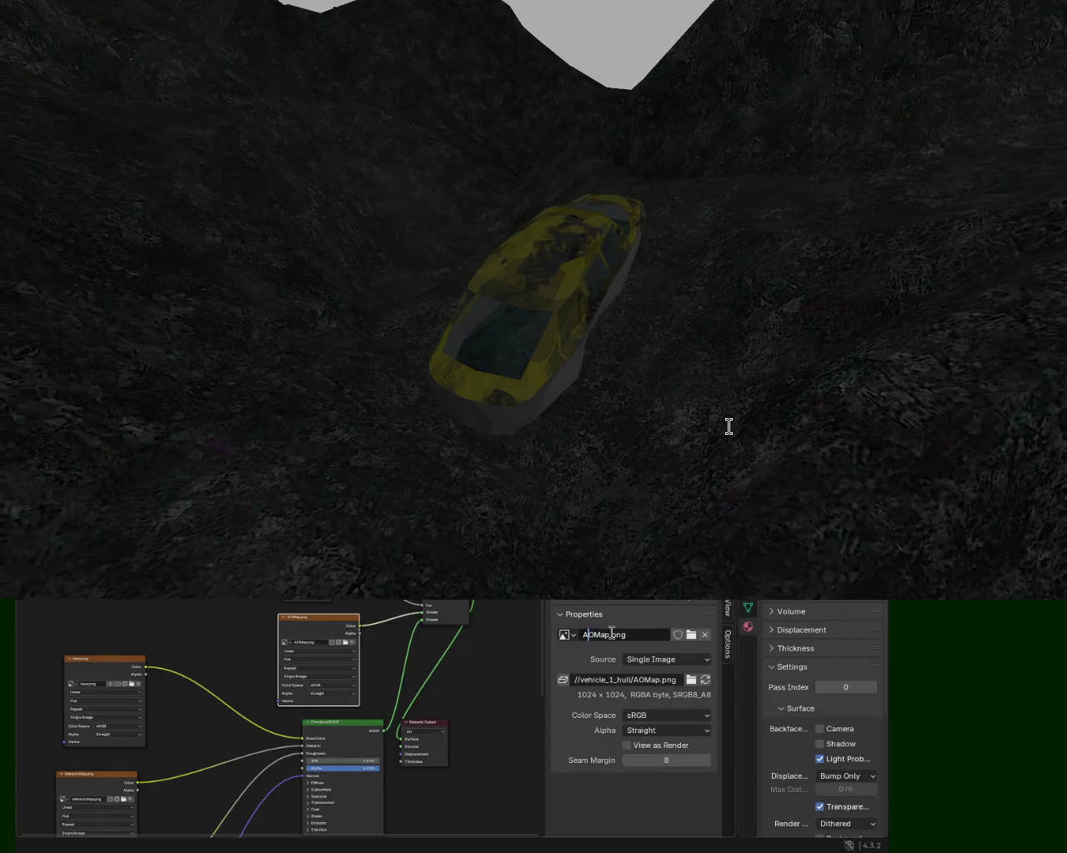
shift+middle_drag(810, 348, 691, 348)
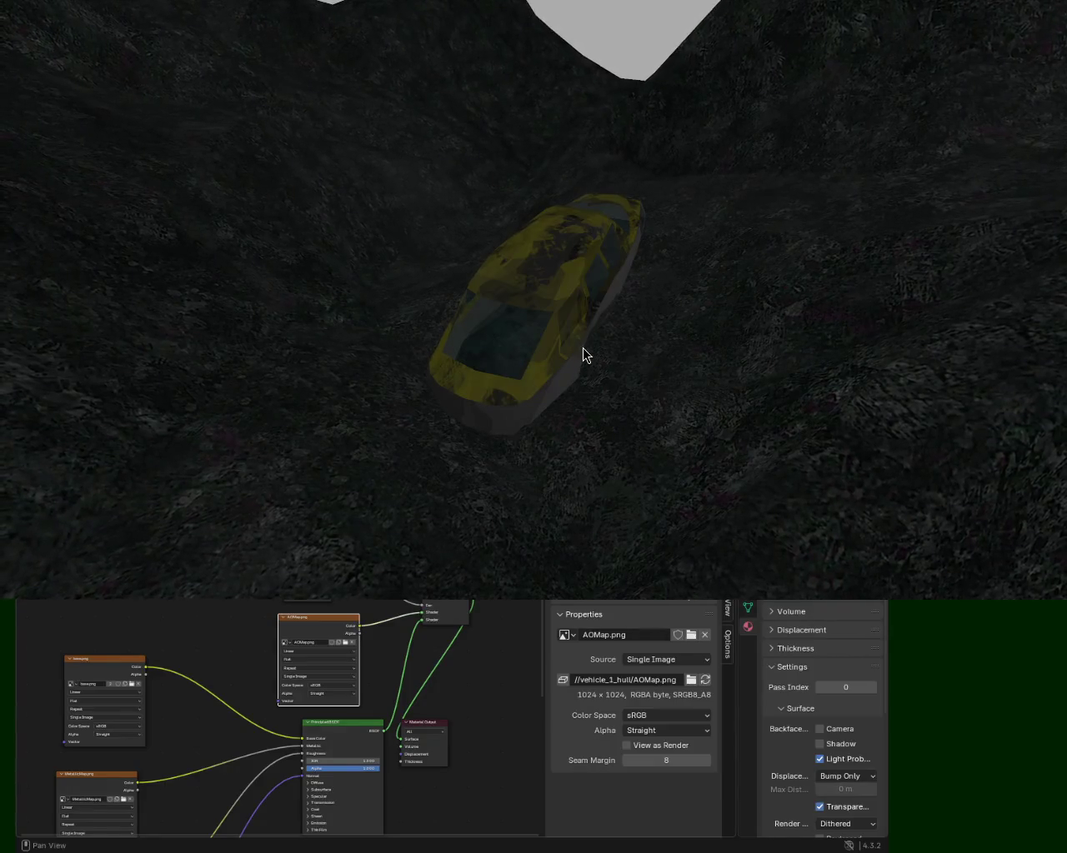
middle_drag(520, 348, 481, 388)
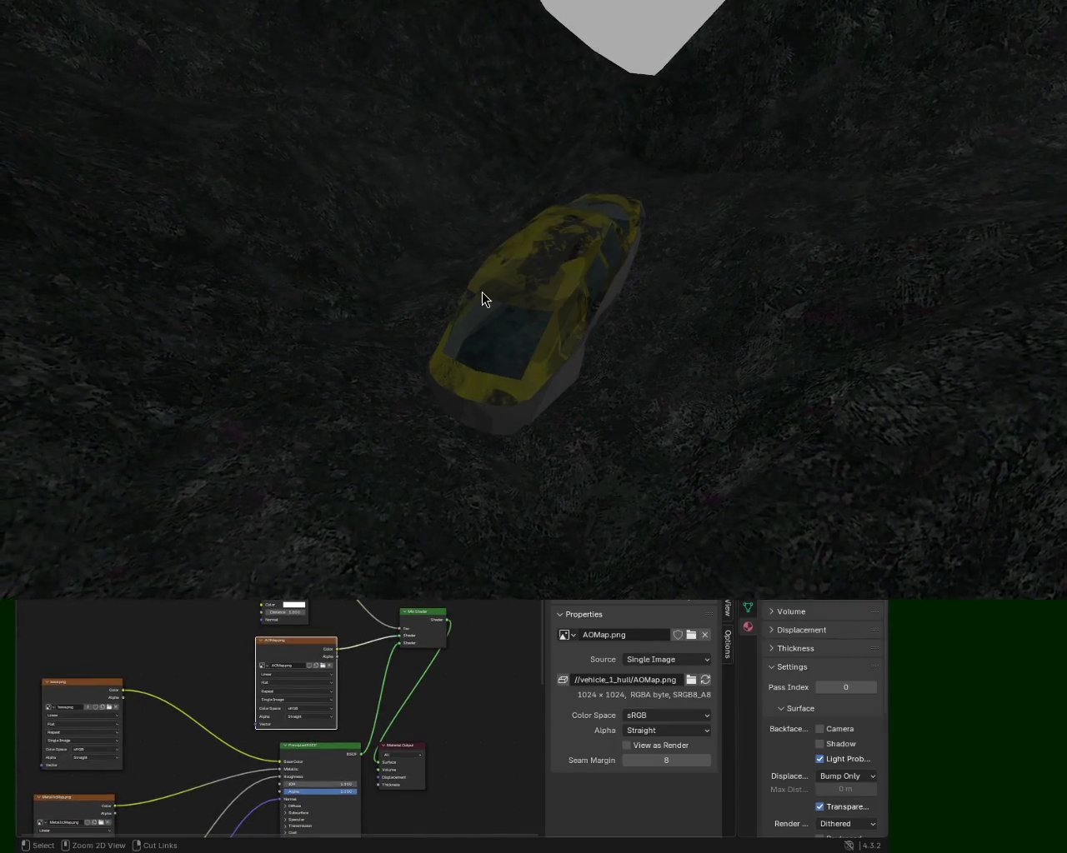
key(ctrl+s)
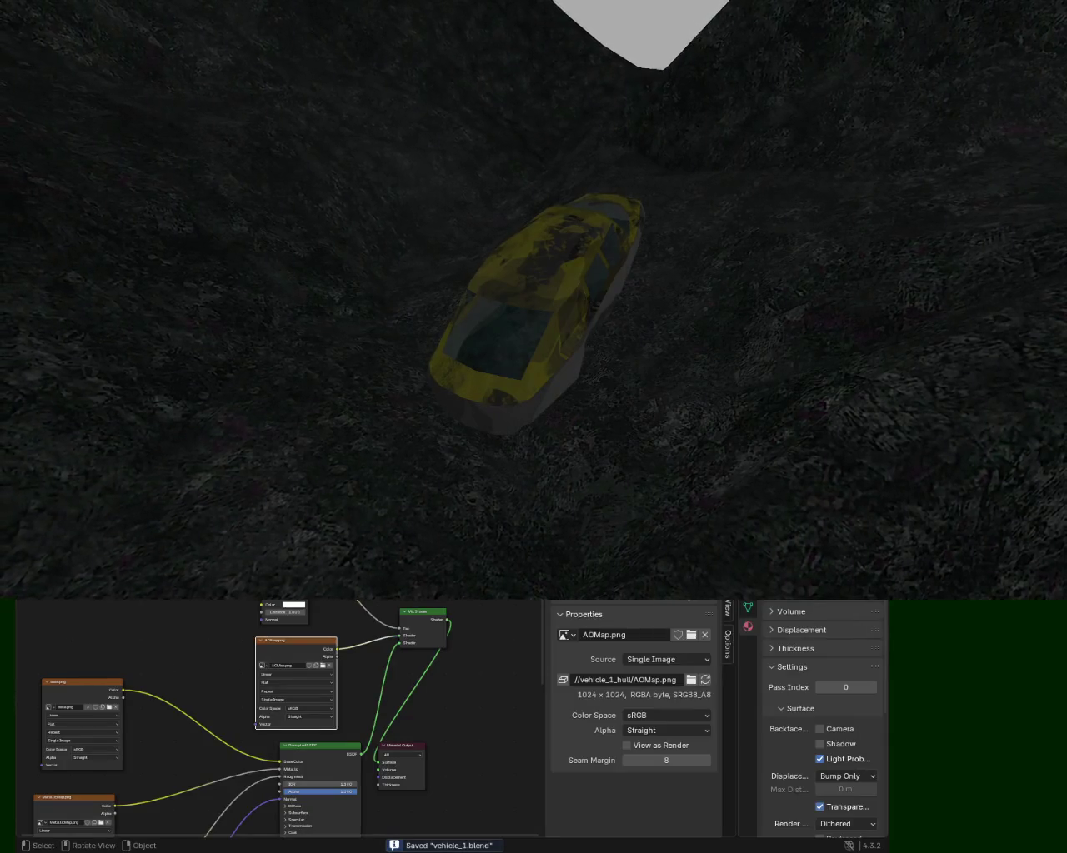
middle_drag(634, 87, 495, 123)
Step: Make the node editor taller, bring the texture nodes into view, and open the File menu
middle_drag(573, 77, 634, 67)
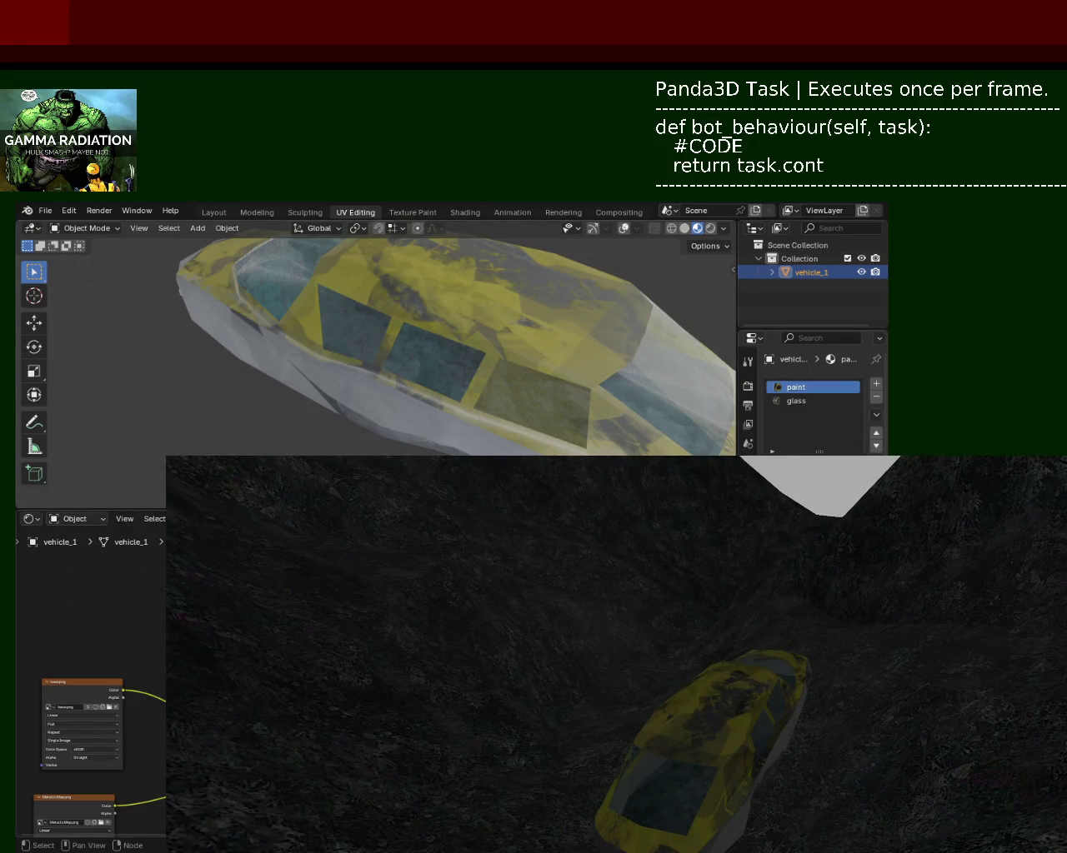
drag(613, 733, 634, 610)
middle_drag(427, 638, 269, 776)
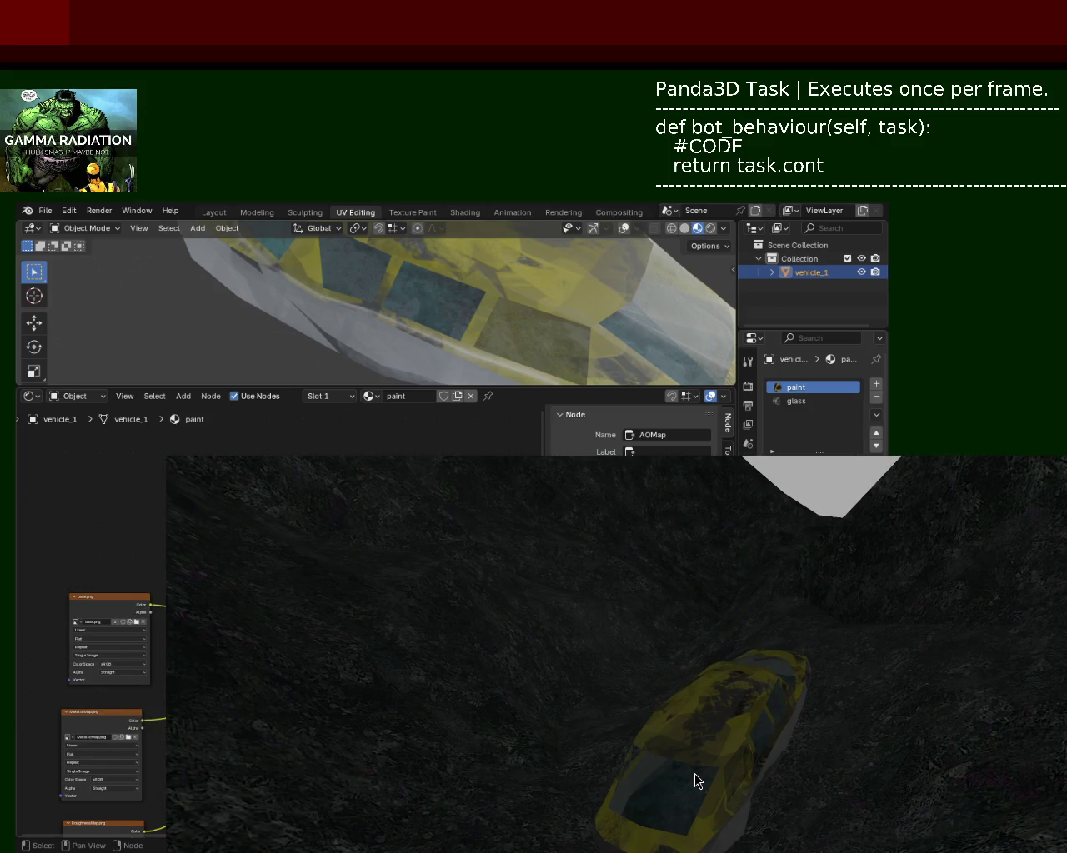
click(40, 213)
mouse_move(67, 418)
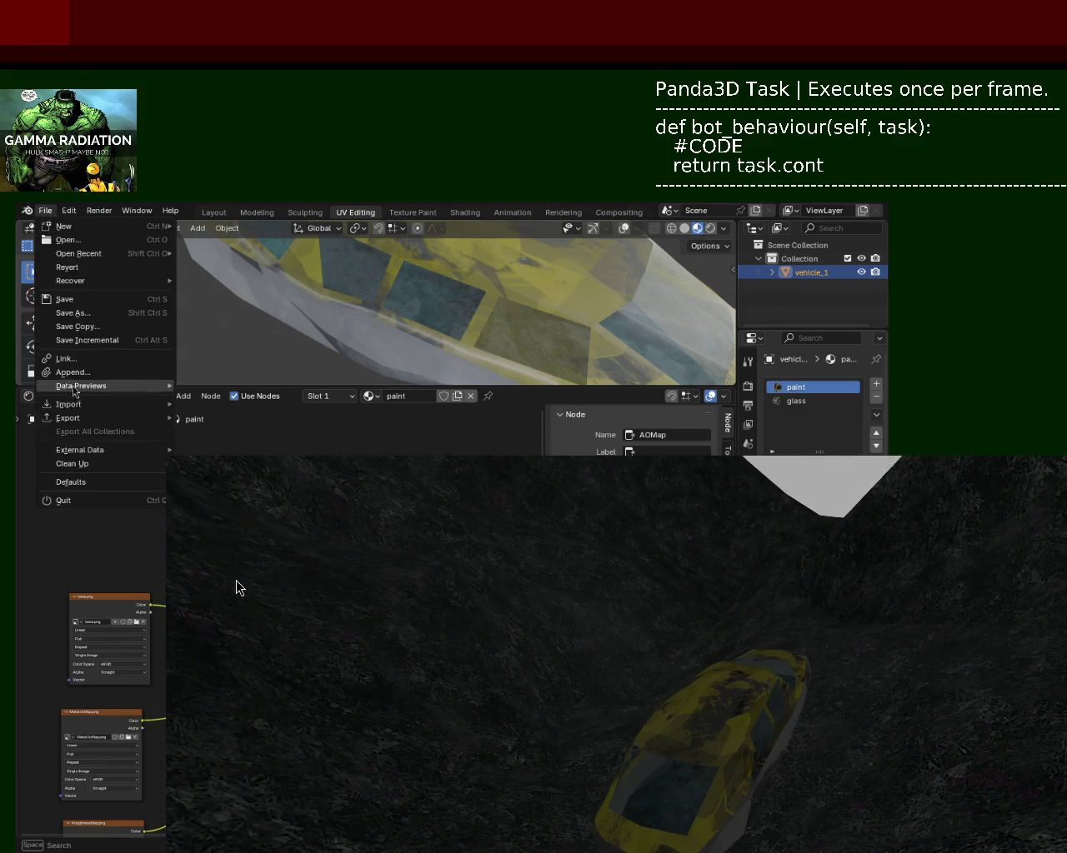
Step: Close the File menu without choosing anything, and quit the Panda3D game with Escape
click(464, 727)
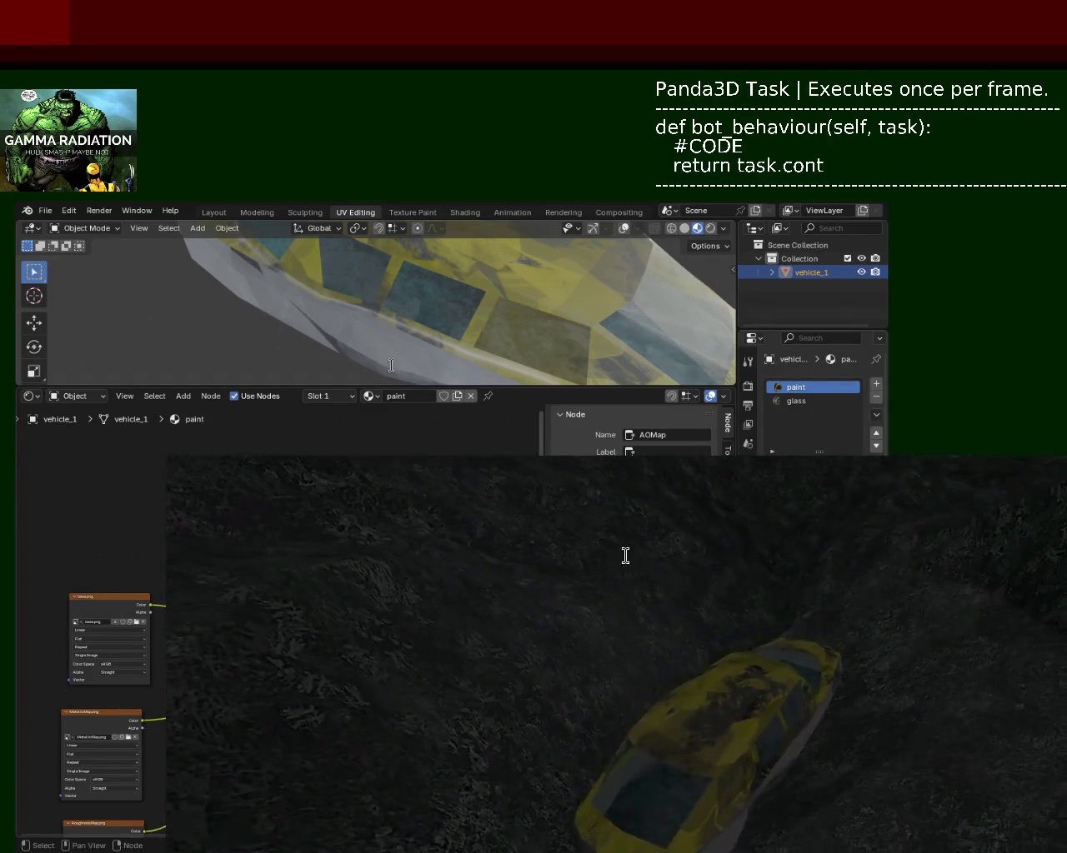
key(Escape)
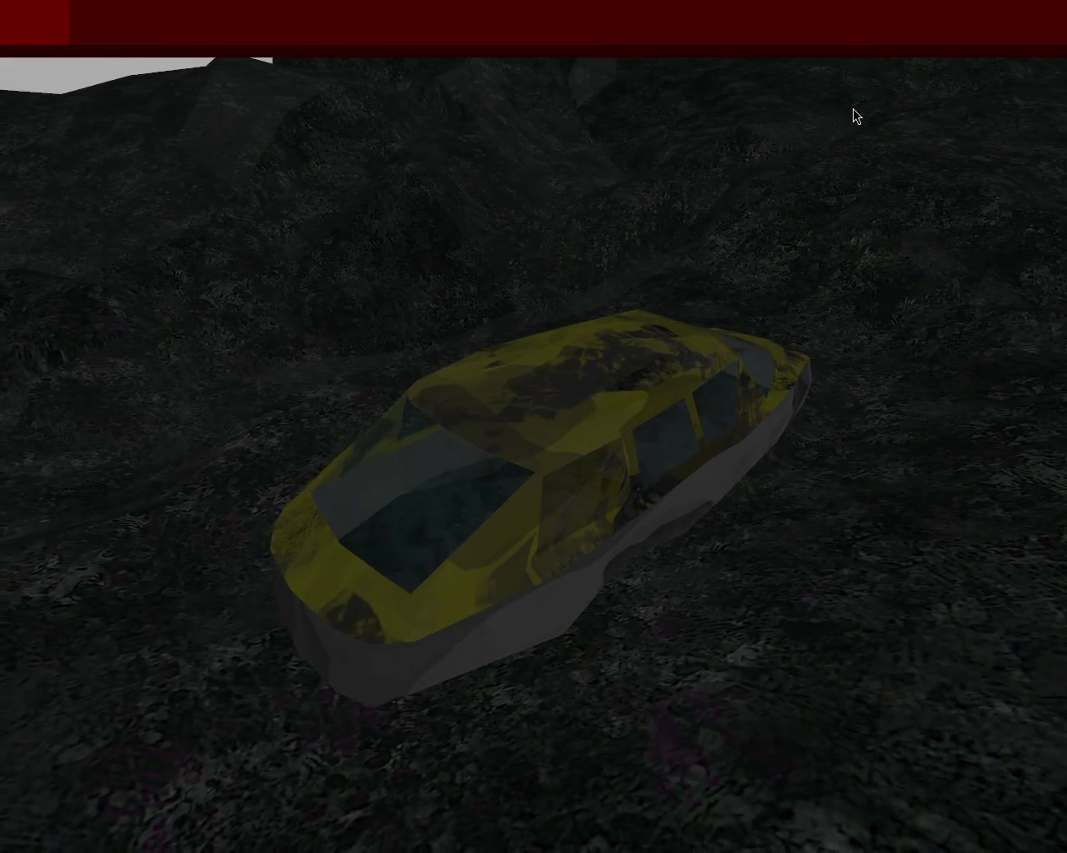
Step: Steer the car left until it drives off the dark terrain
key(Left)
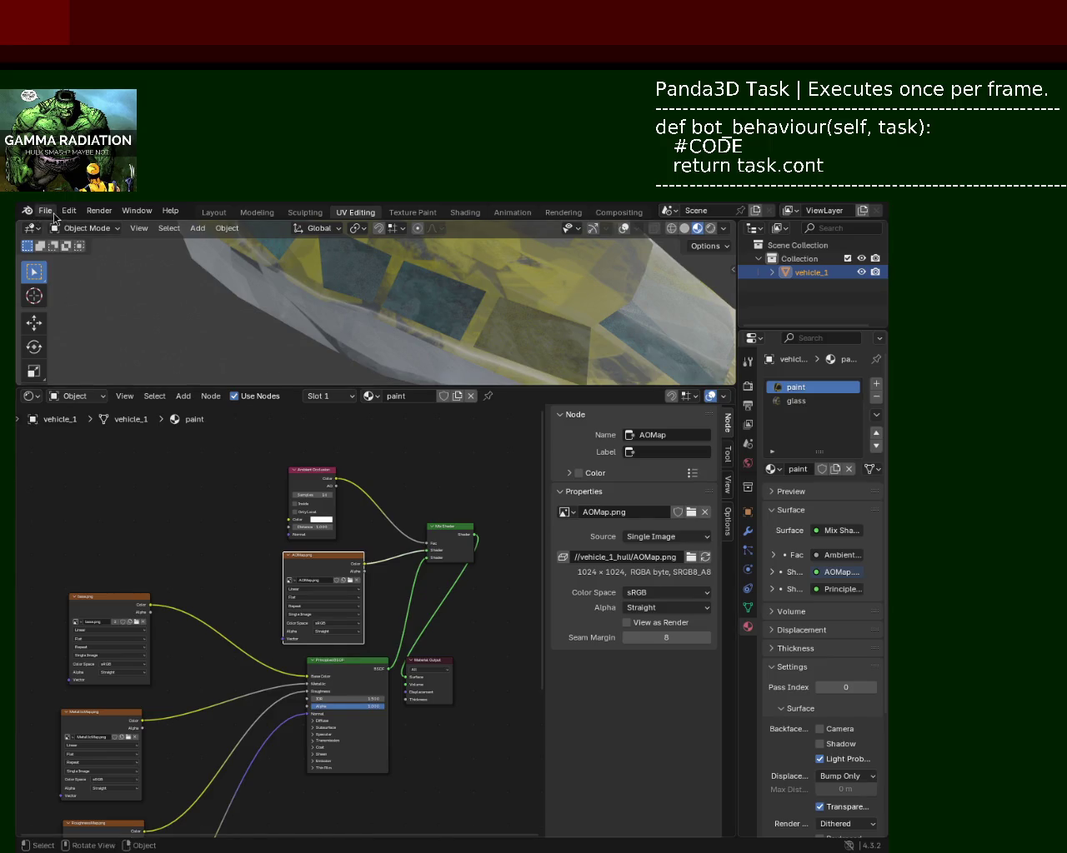
Step: Open ground_3.blend from recent files and switch the lower area to the Shader Editor
click(53, 214)
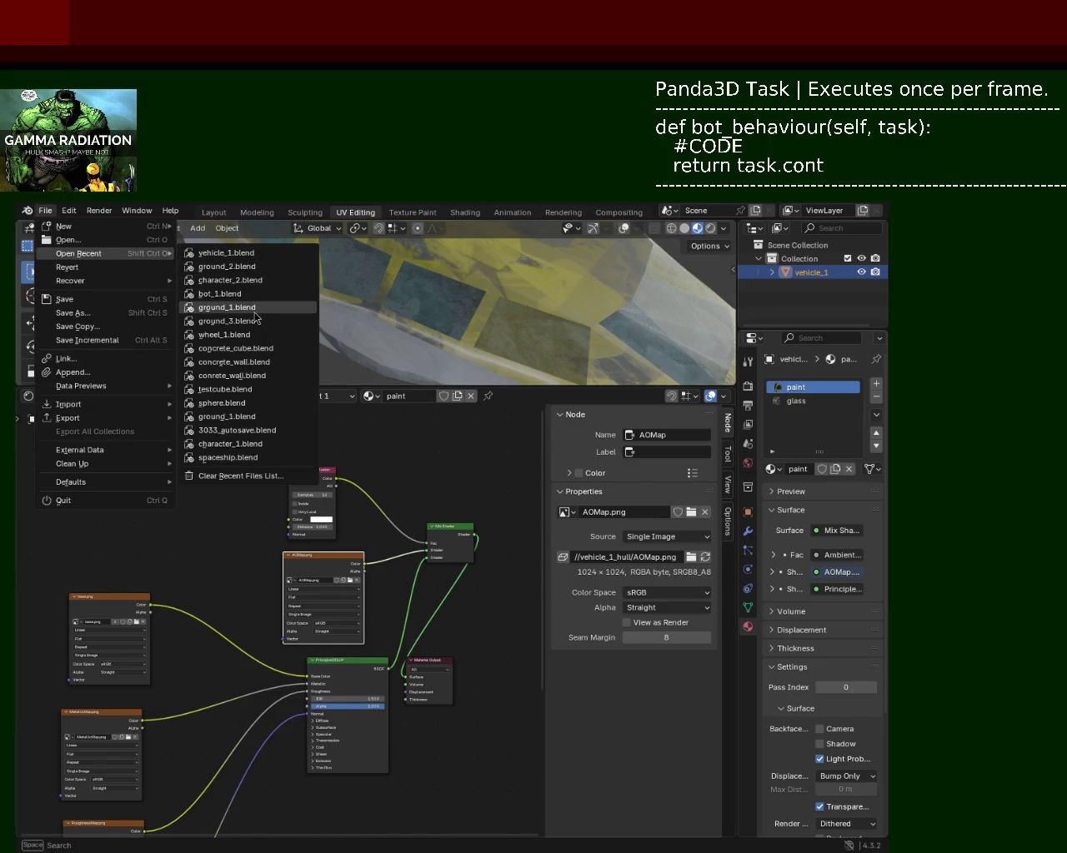
click(251, 317)
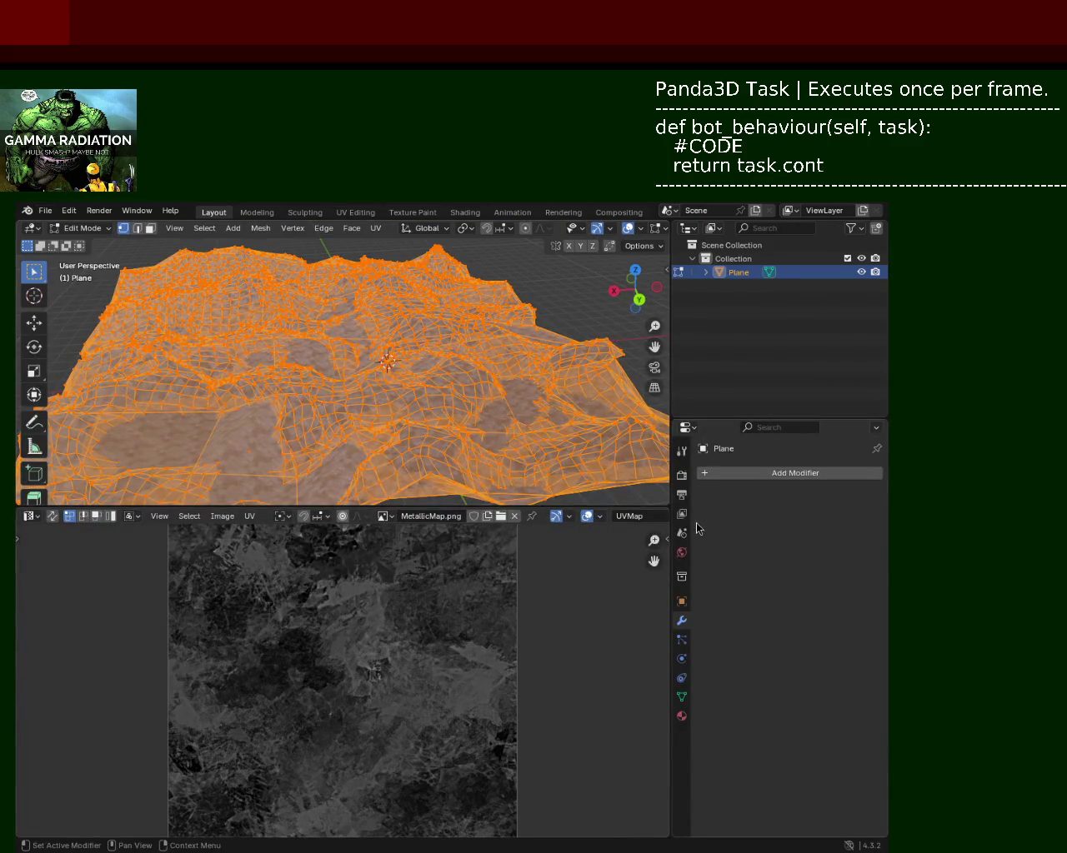
key(Tab)
key(Tab)
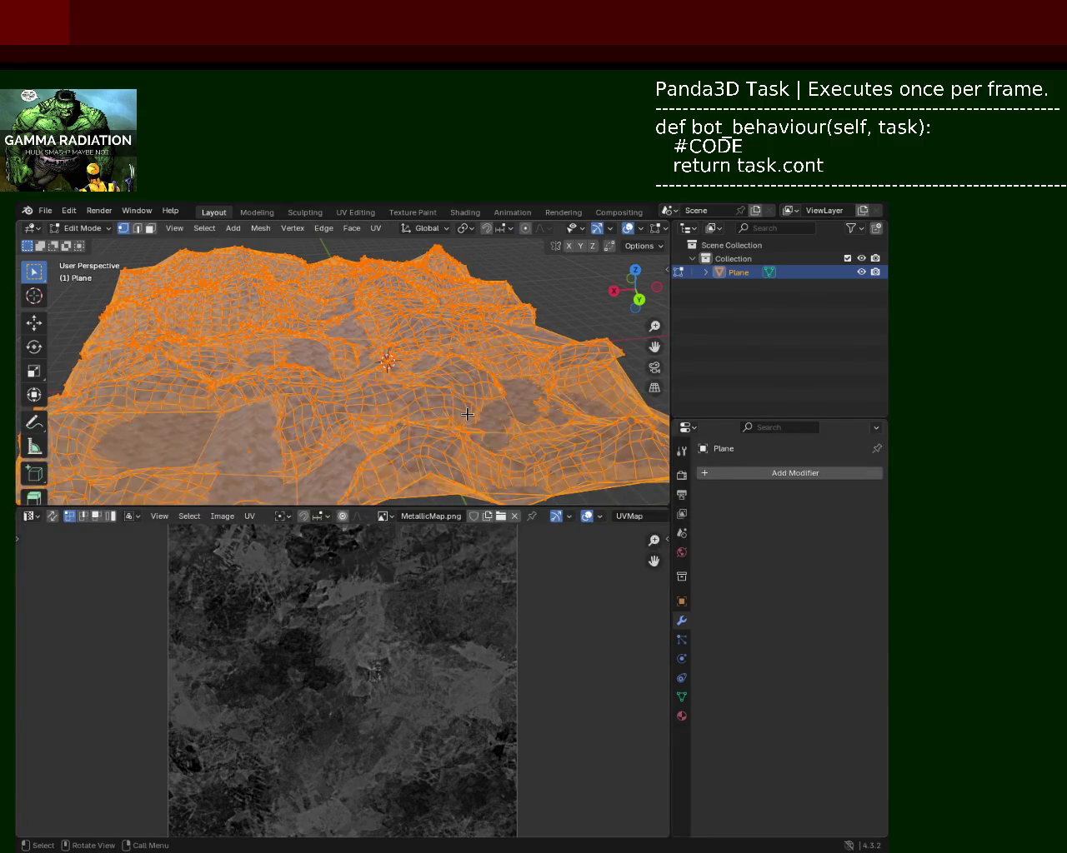
click(29, 517)
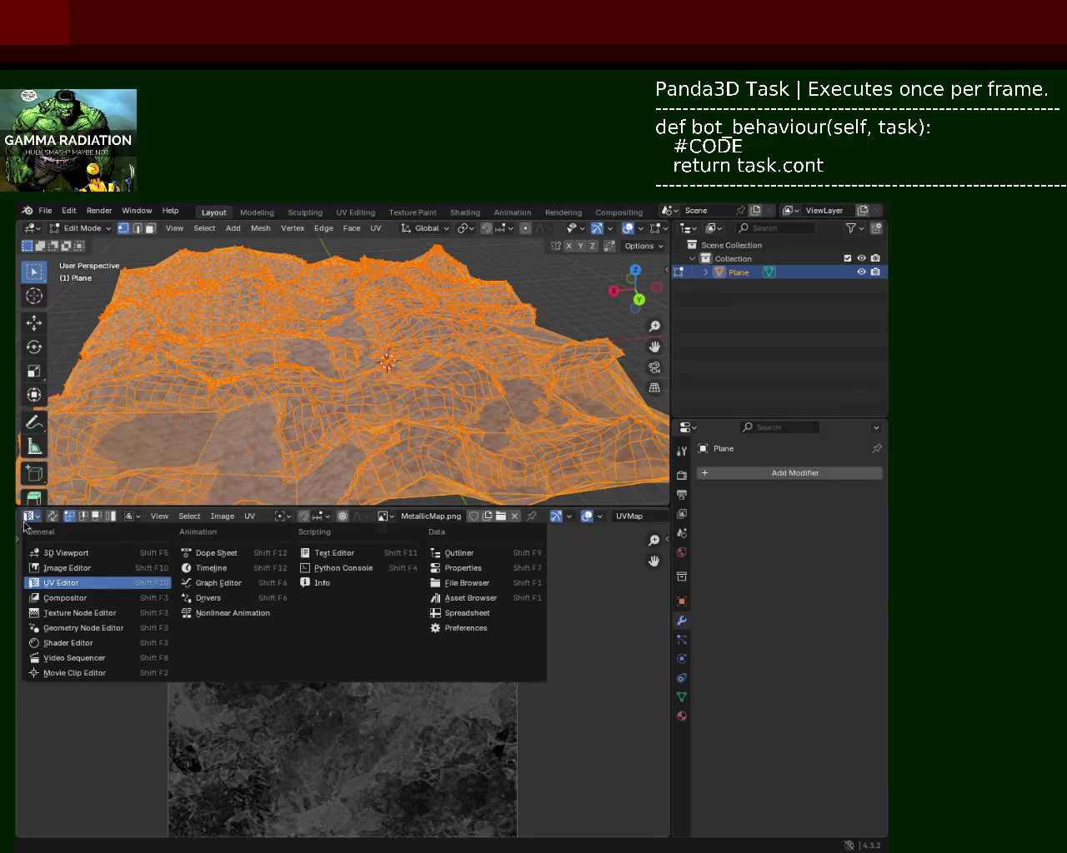
click(96, 649)
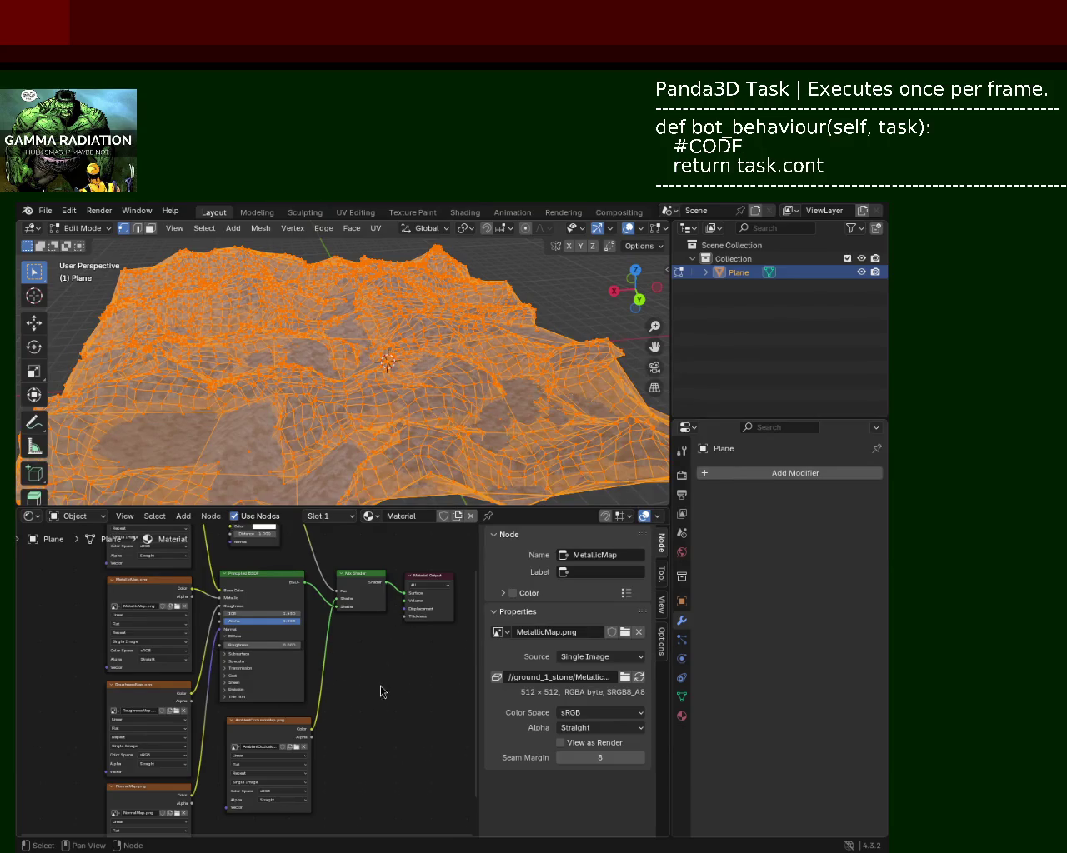
key(Home)
Step: Check the base, MetallicMap, RoughnessMap, NormalMap and AOMap node names, then open the File menu
click(200, 626)
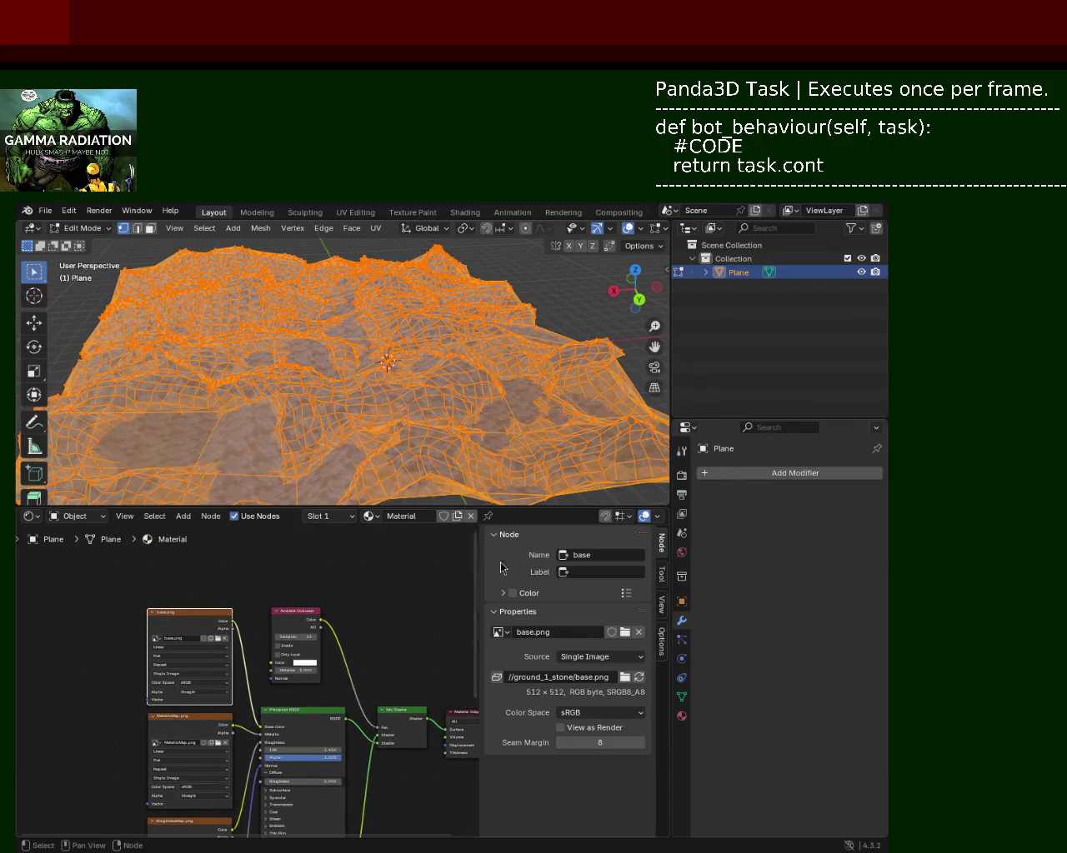
click(214, 728)
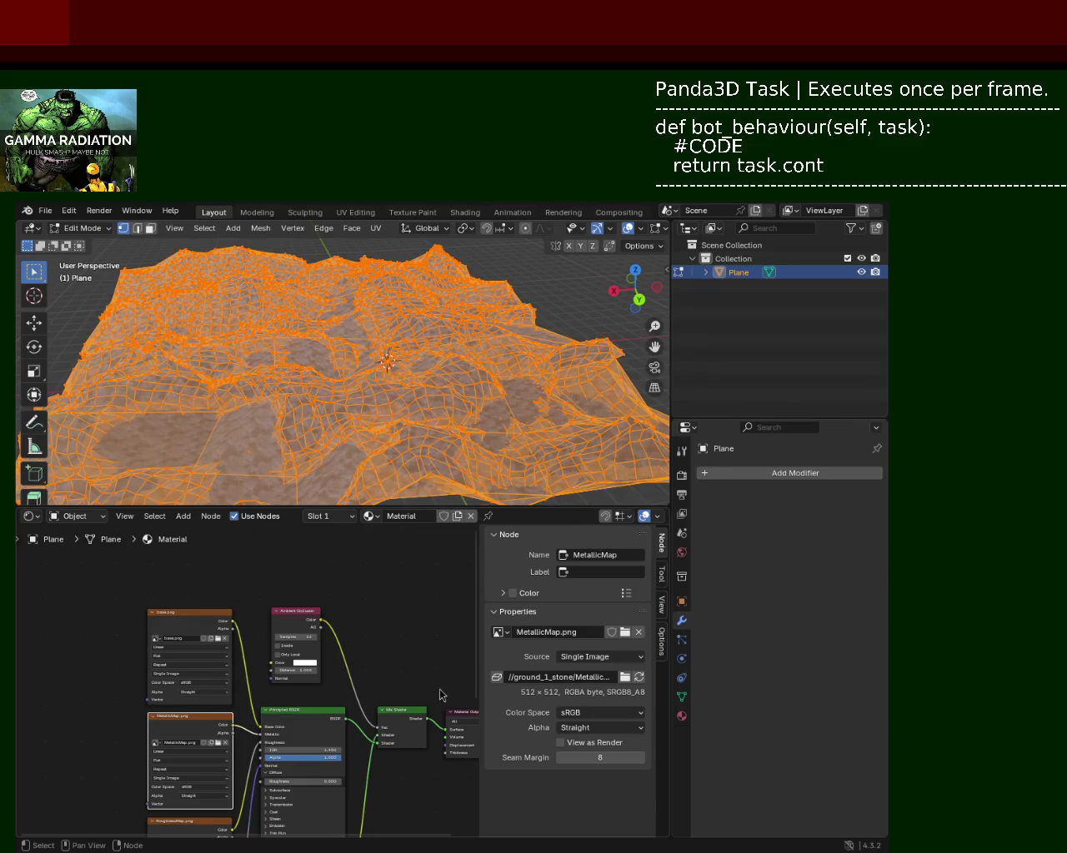
middle_drag(189, 782, 159, 675)
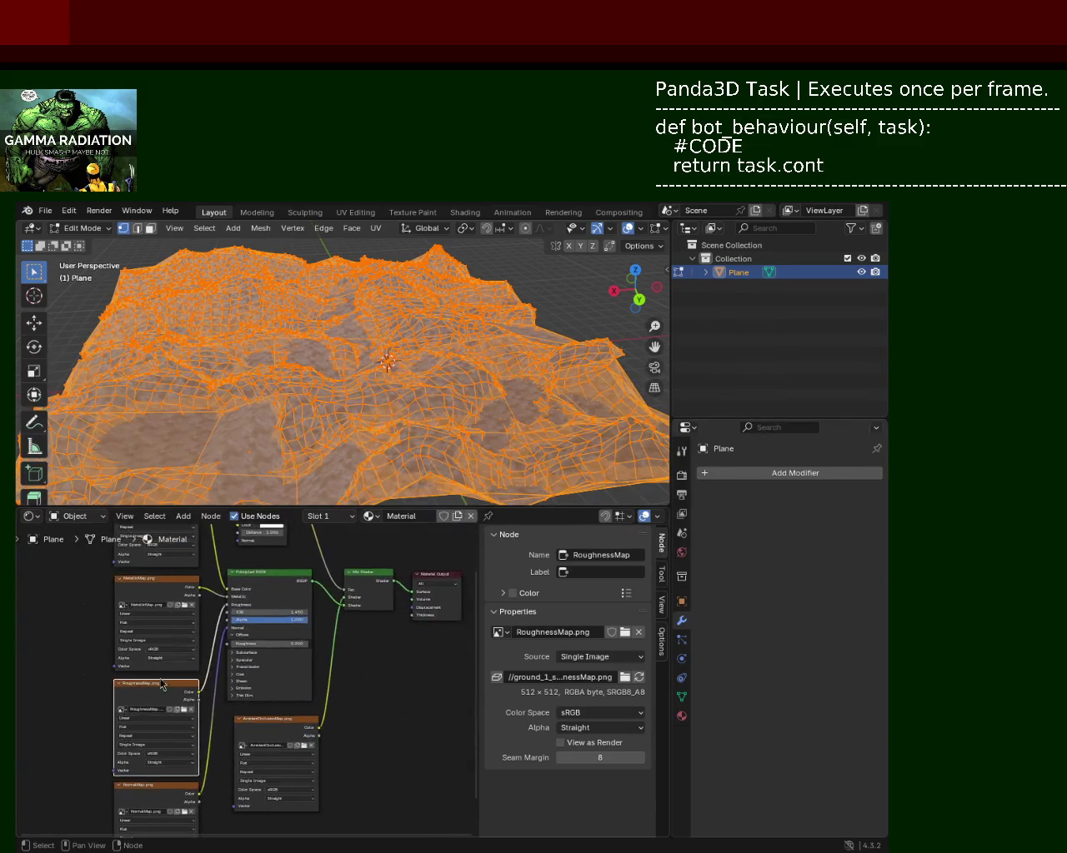
middle_drag(315, 827, 346, 774)
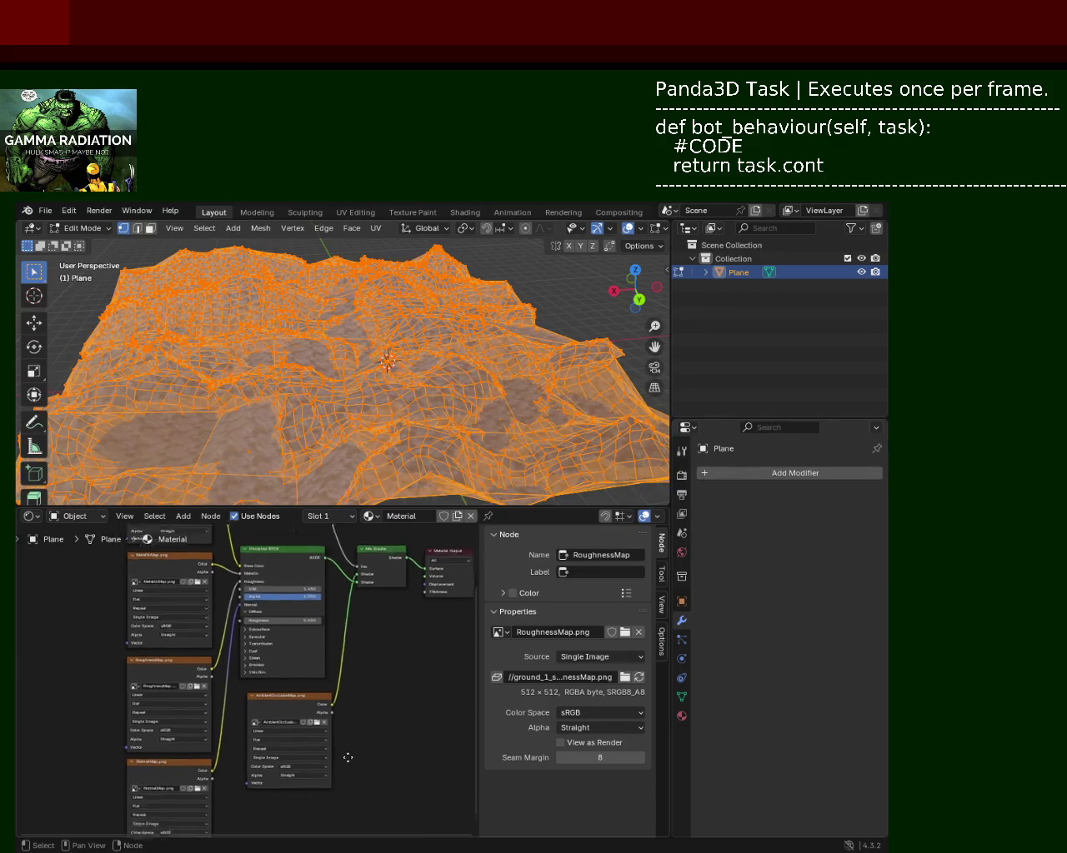
middle_drag(398, 726, 358, 792)
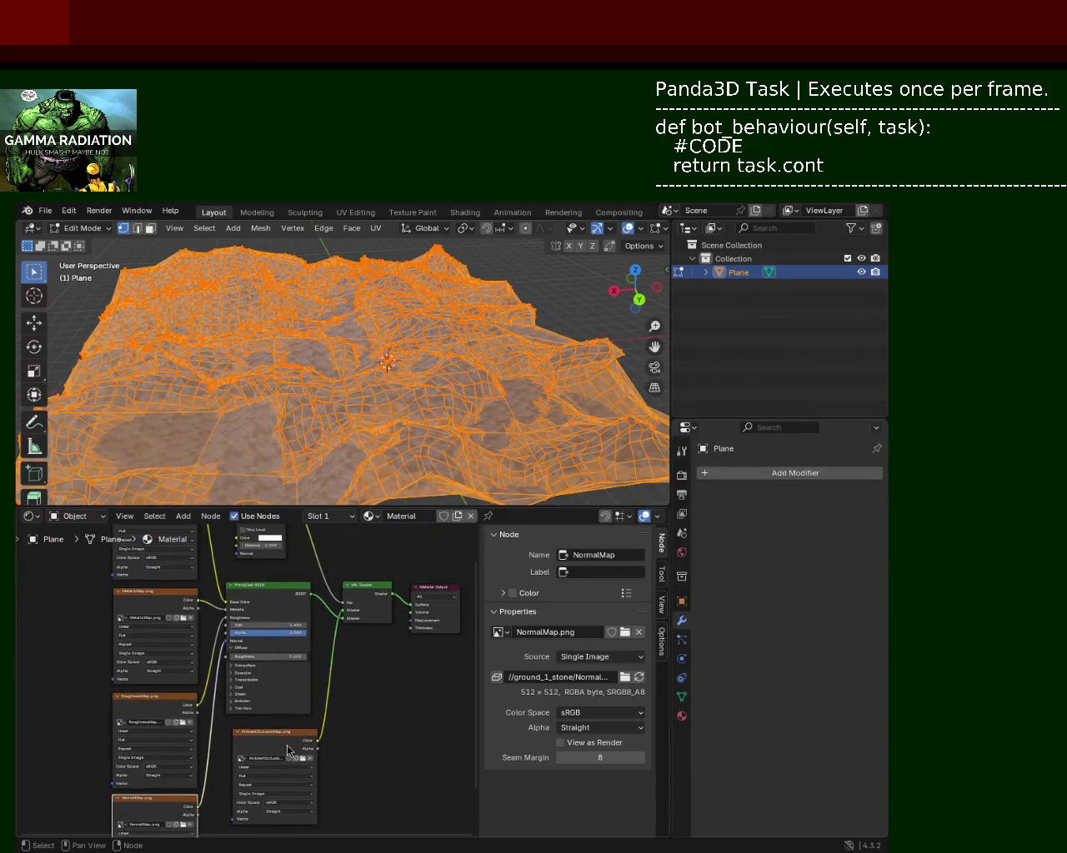
middle_drag(340, 714, 372, 774)
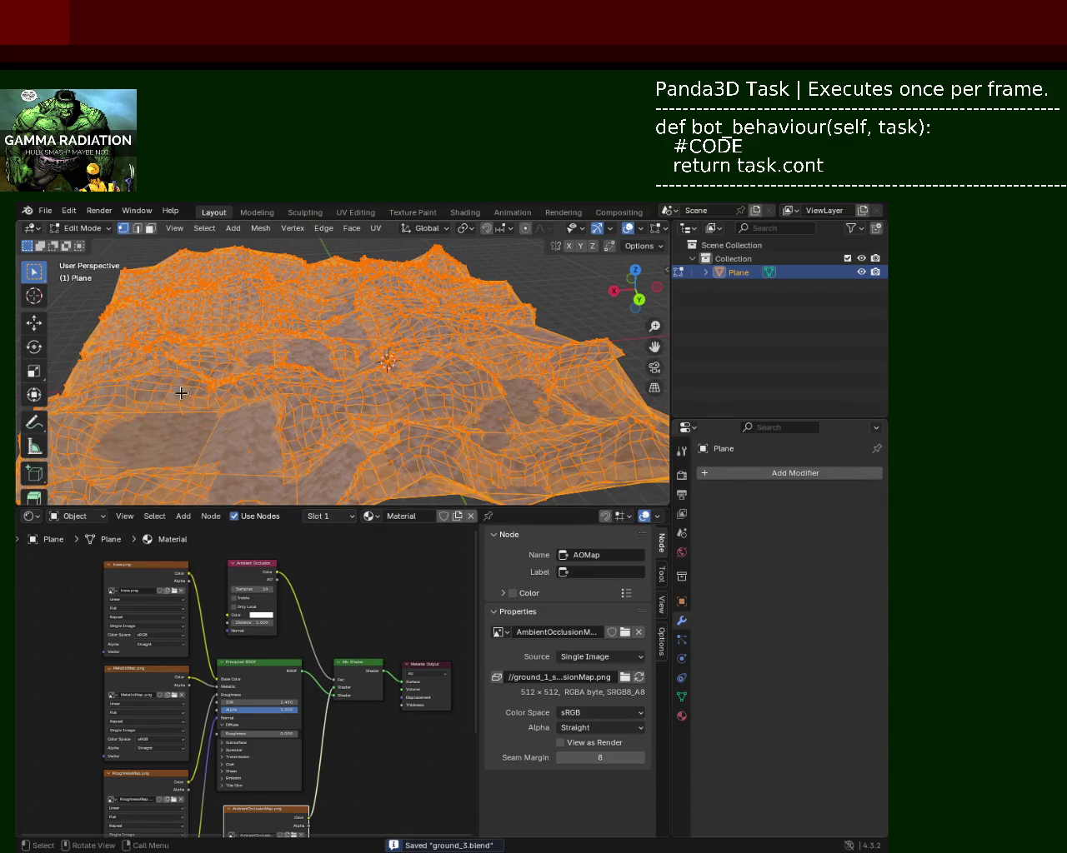
click(44, 215)
mouse_move(79, 254)
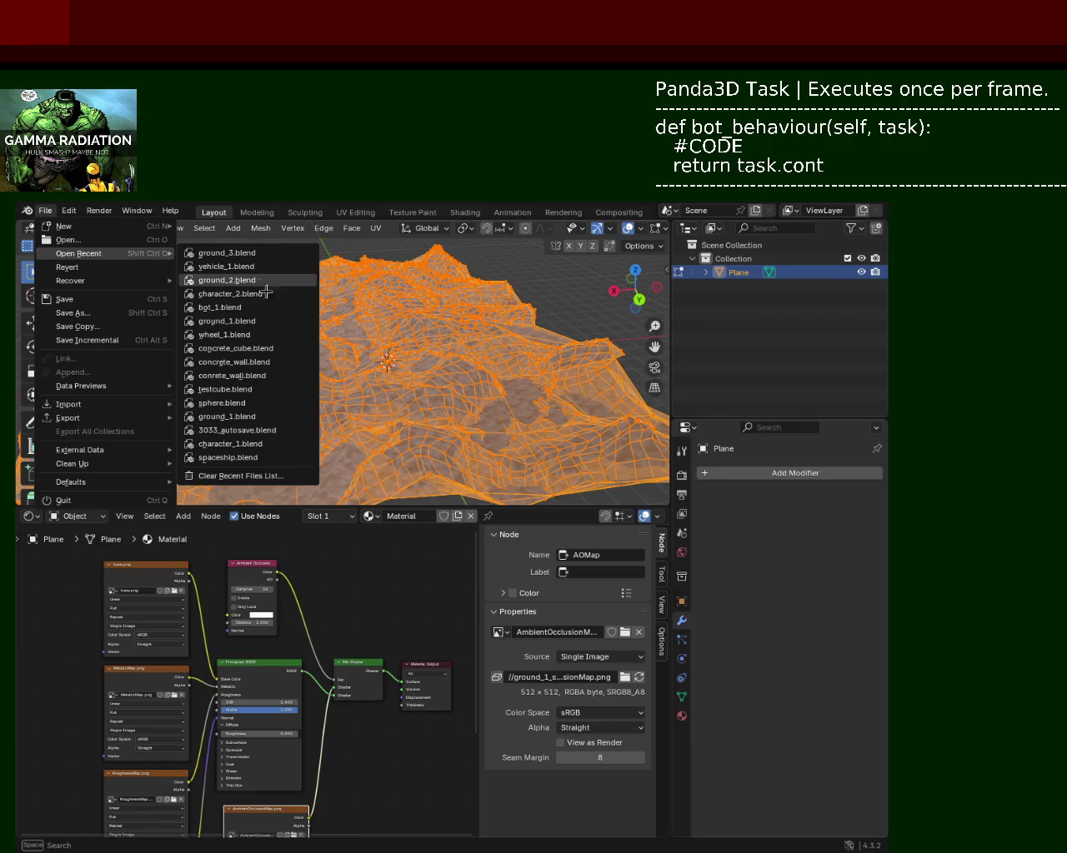
Step: Open the next ground terrain file, the swamp terrain, from recent files and view the whole mesh
click(261, 287)
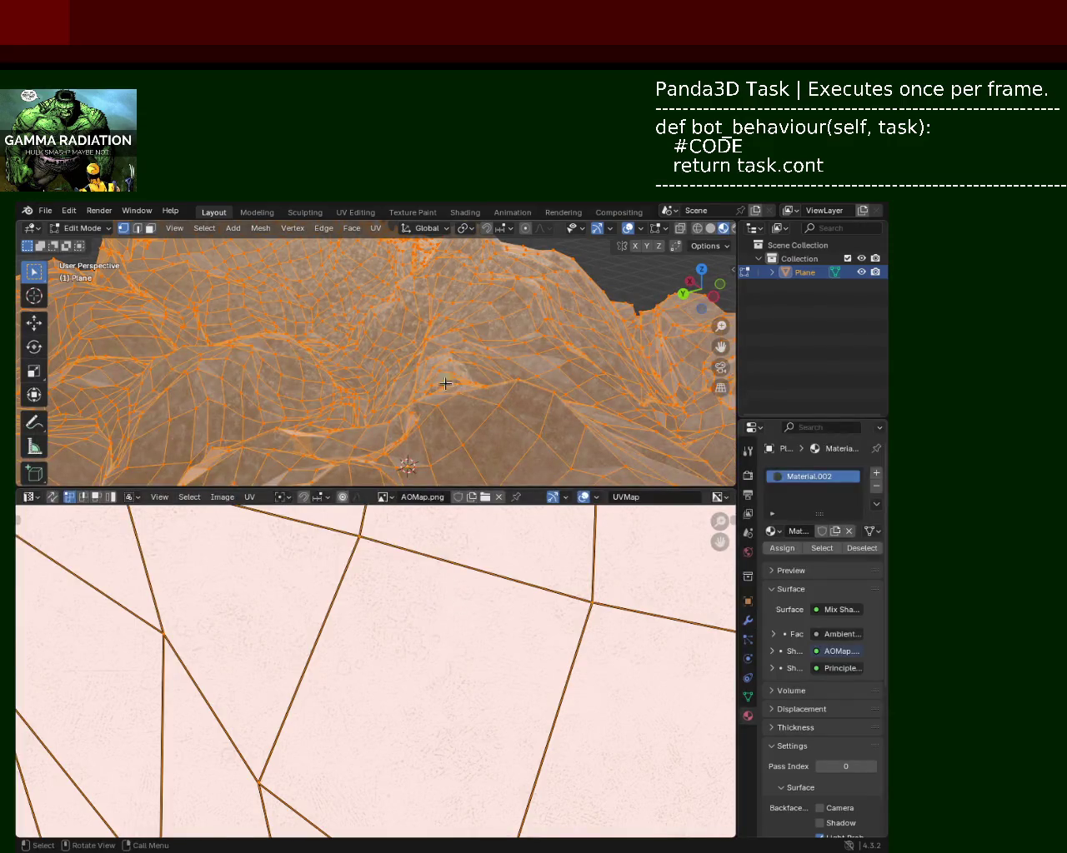
ctrl+middle_drag(448, 384, 428, 377)
click(47, 211)
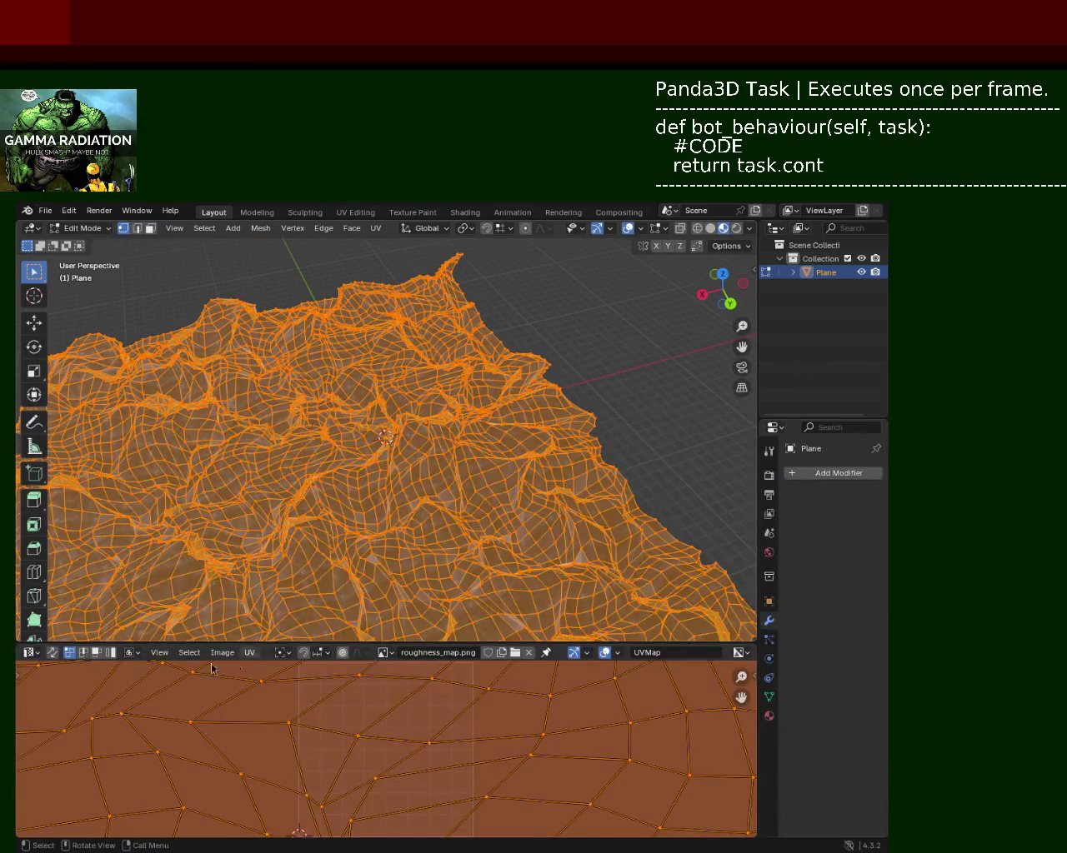
Step: Show the material nodes in an enlarged Shader Editor with sidebar and select the Image Texture.003 metallic node
click(27, 652)
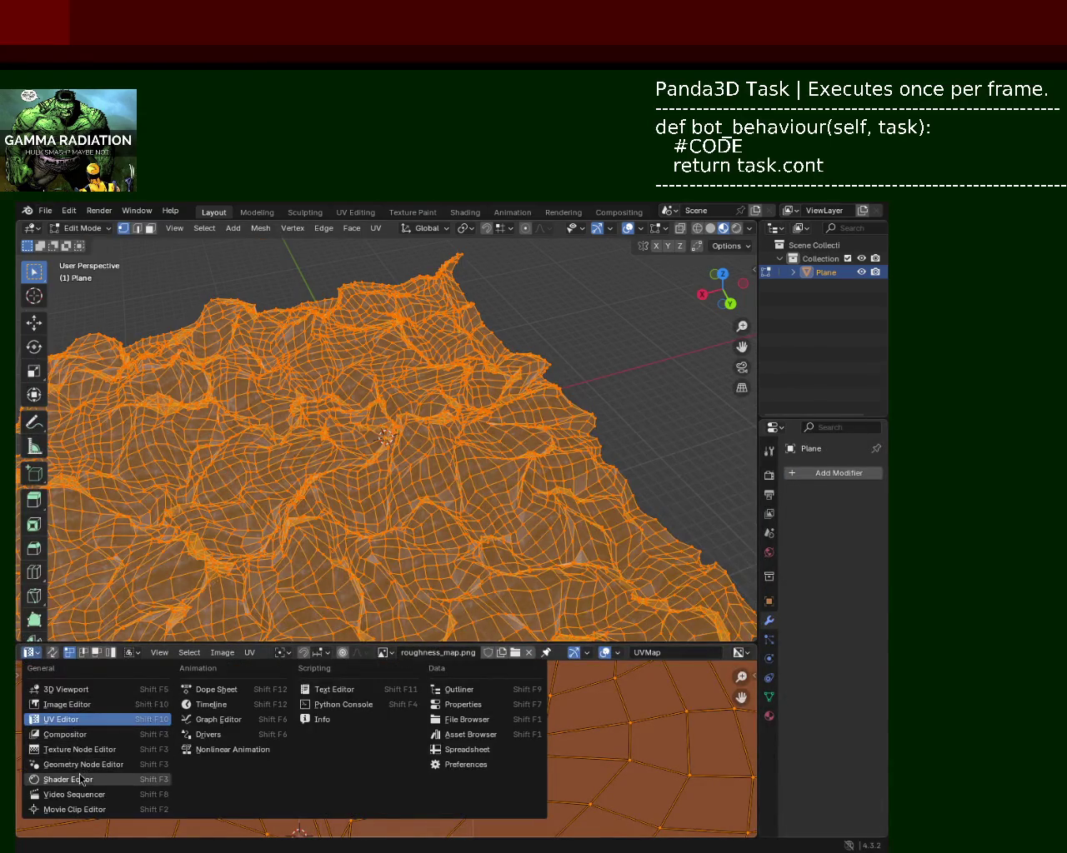
click(81, 779)
drag(283, 613, 275, 318)
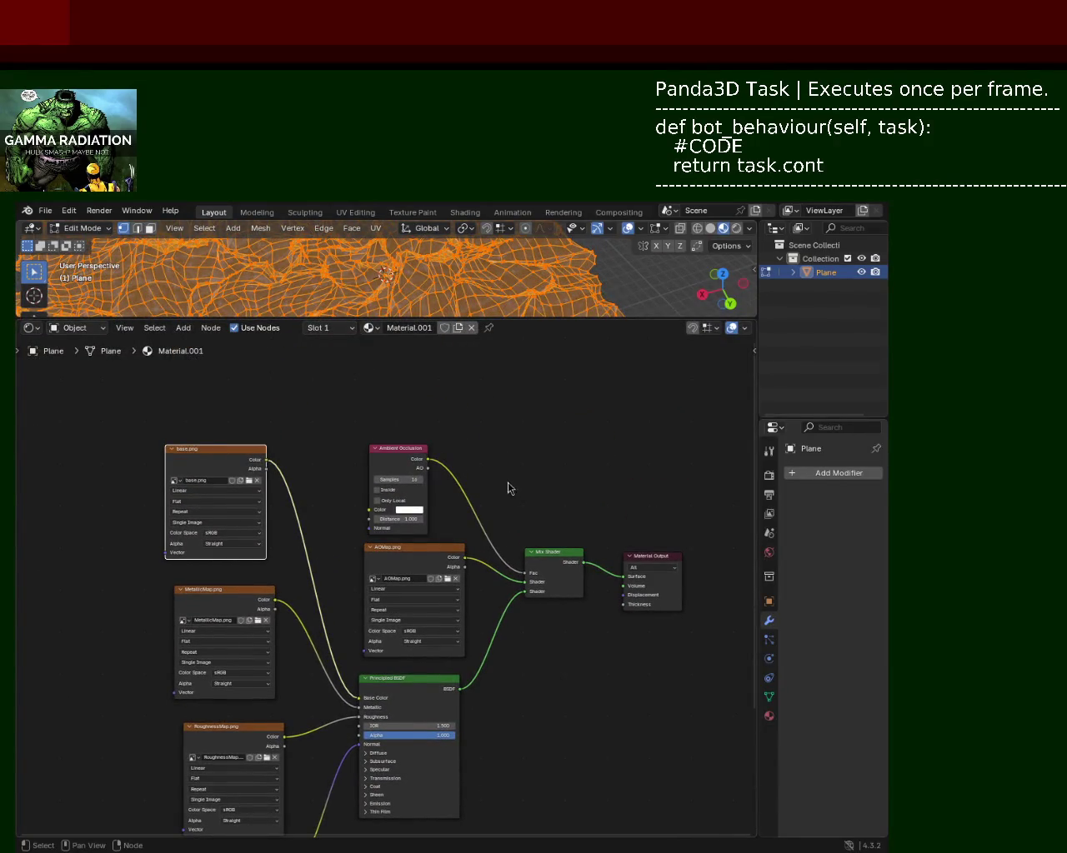
key(n)
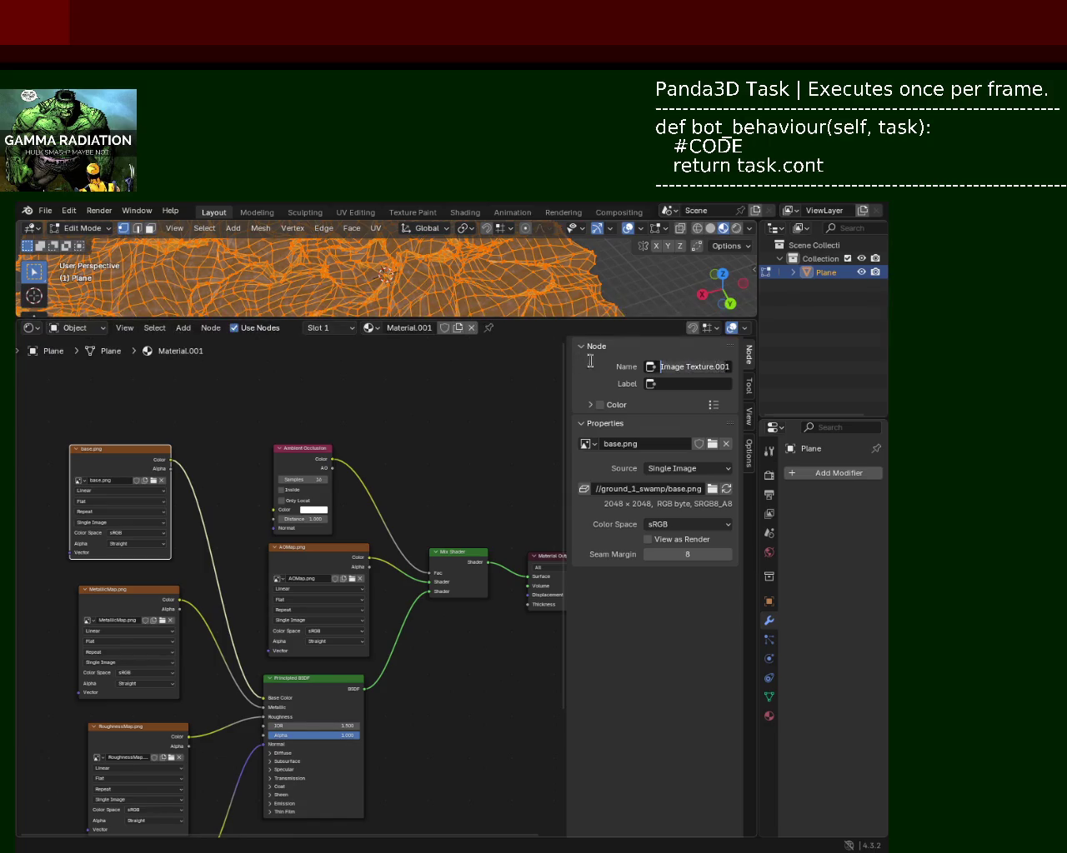
text(base)
click(146, 599)
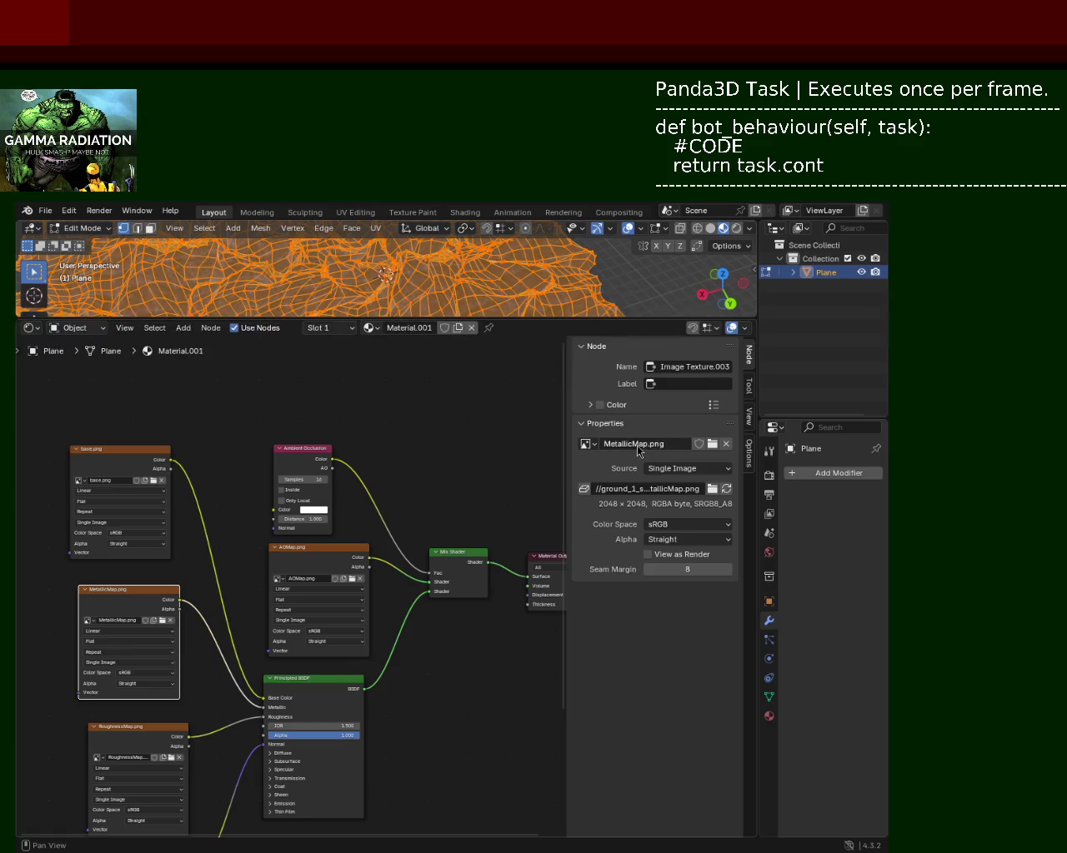
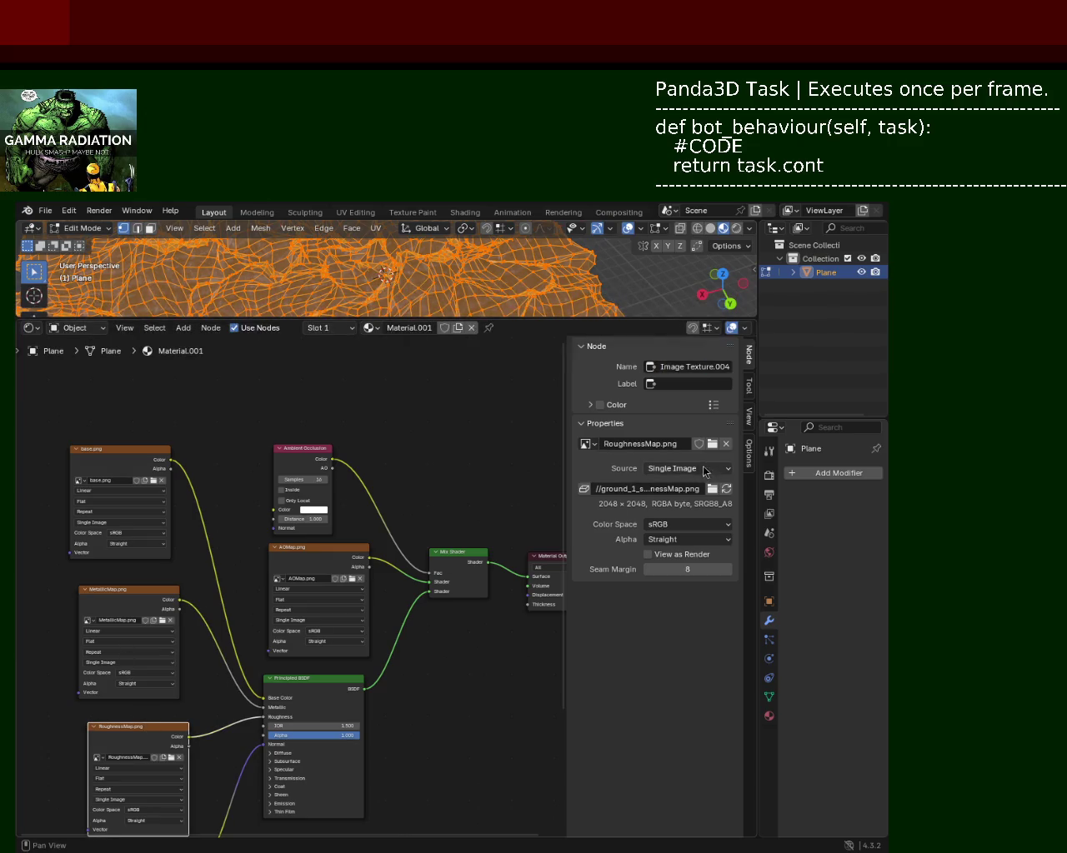
text(RoughnessMap)
Step: Finish naming the roughness node RoughnessMap and rename the normal image node to NormalMap
key(Return)
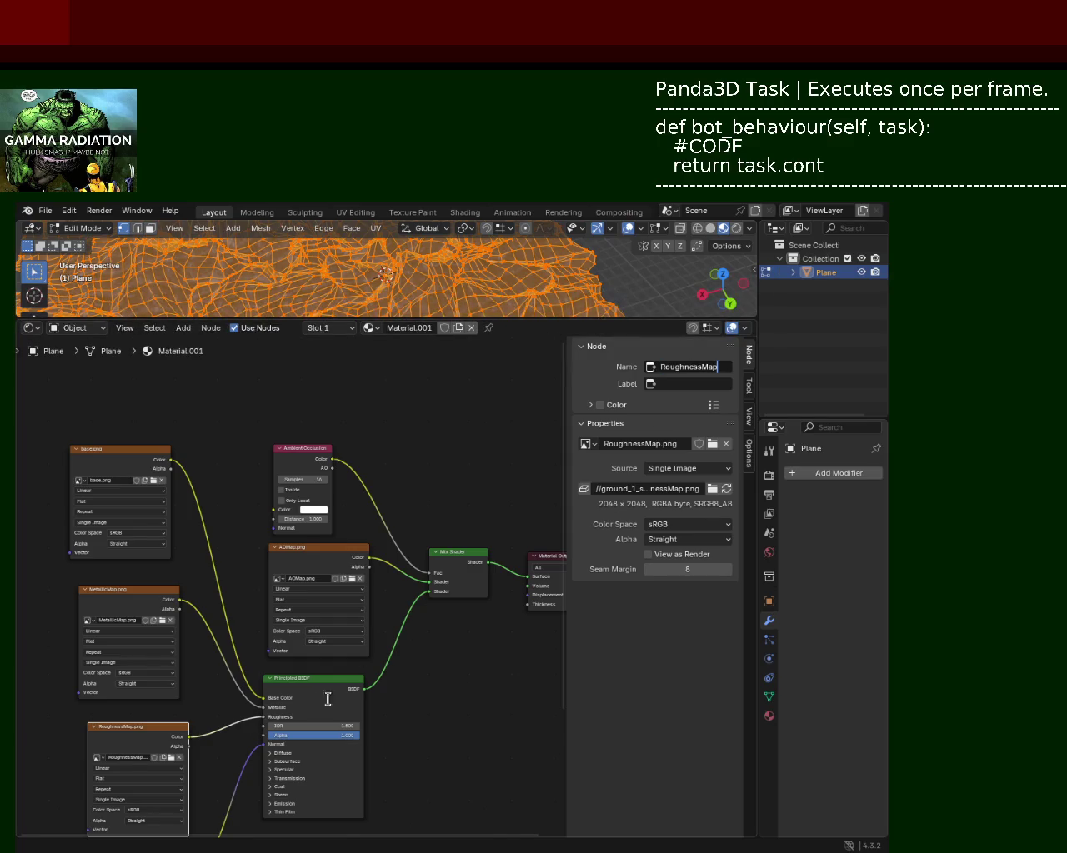
middle_drag(207, 698, 185, 597)
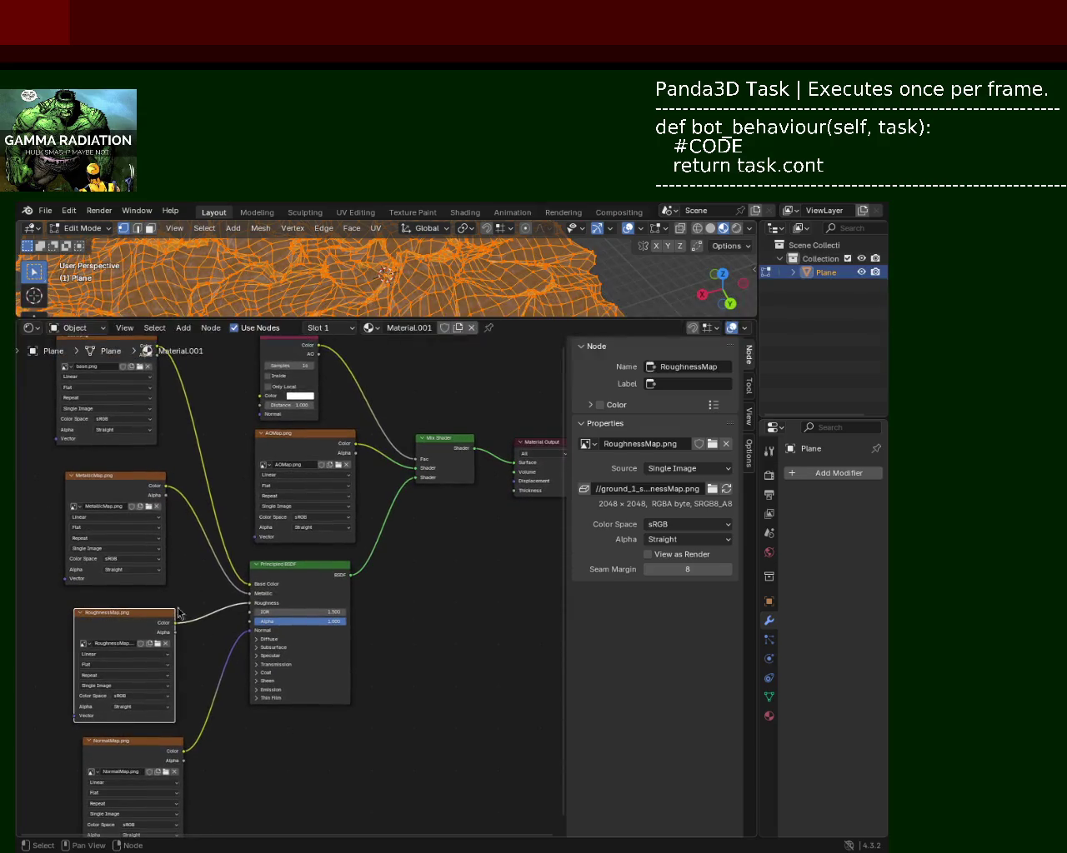
click(163, 749)
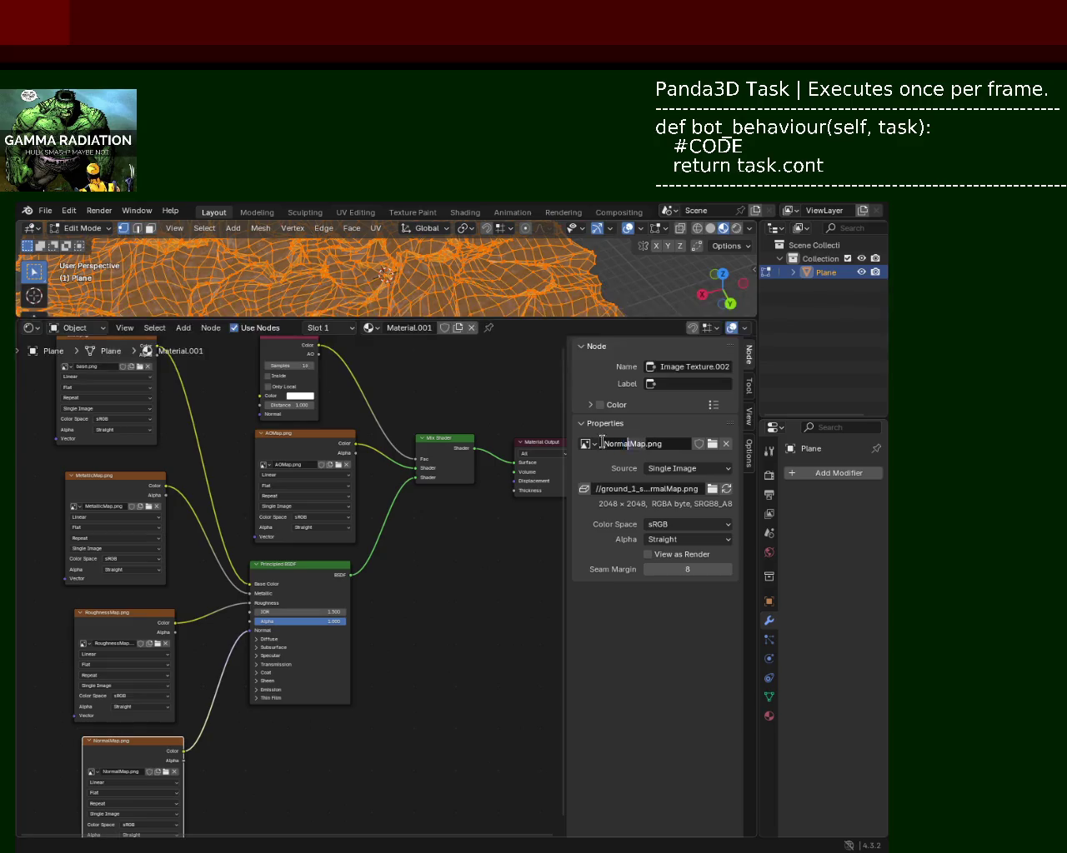
key(Escape)
click(712, 366)
text(NormalMap)
Step: Rename the AO image node to AOMap, then return the terrain to Object Mode
mouse_move(348, 730)
middle_down()
mouse_move(386, 583)
mouse_move(300, 669)
middle_up()
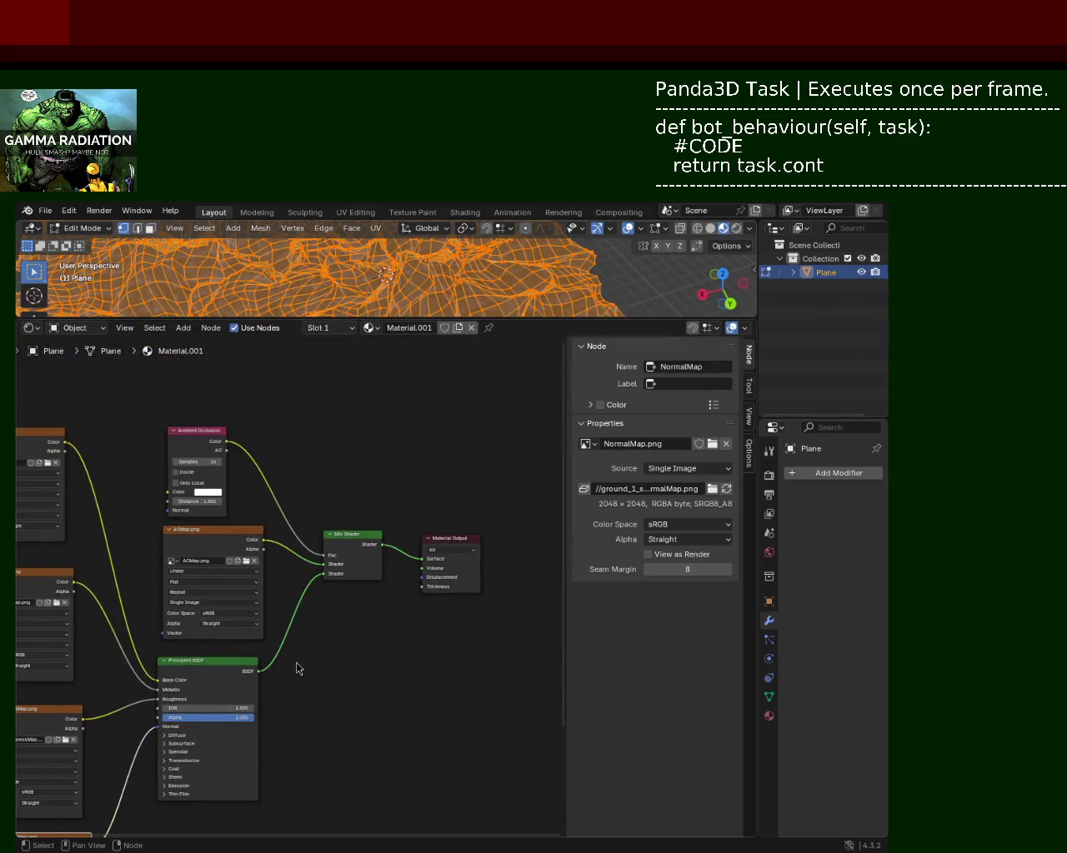
click(230, 581)
click(602, 445)
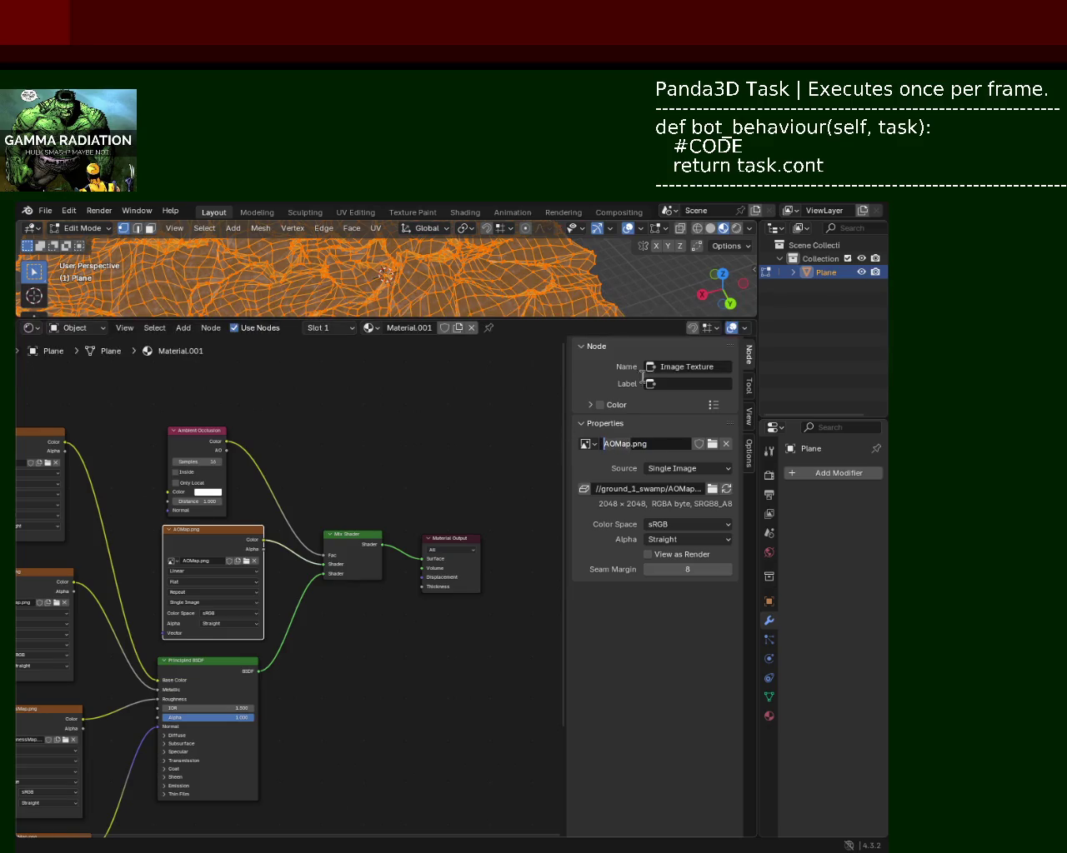
click(713, 367)
click(718, 366)
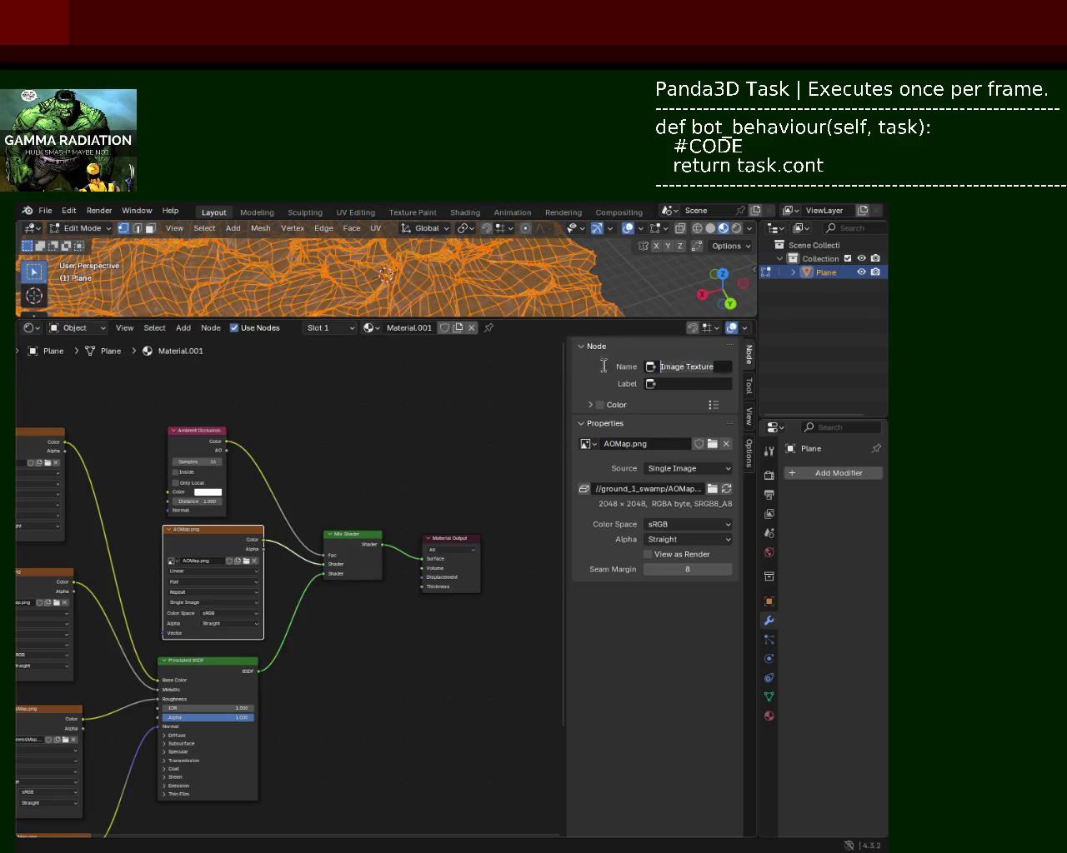
text(AOMap)
click(46, 212)
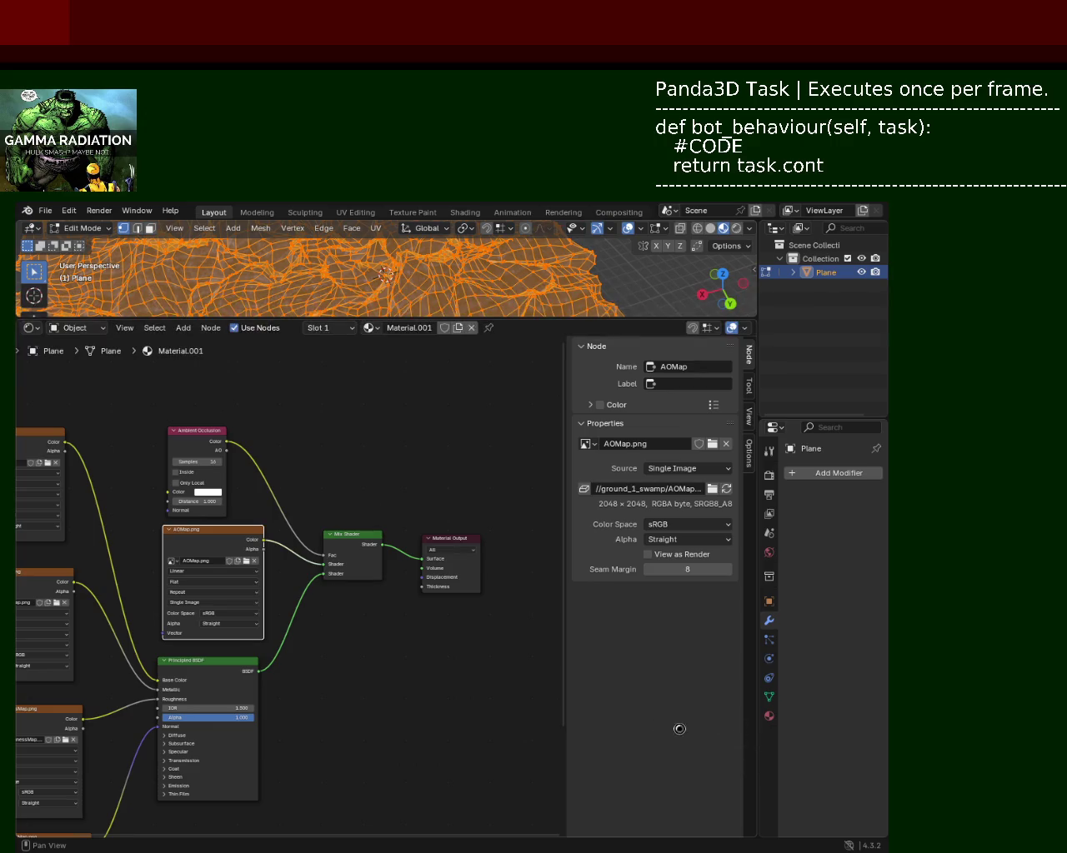
key(Tab)
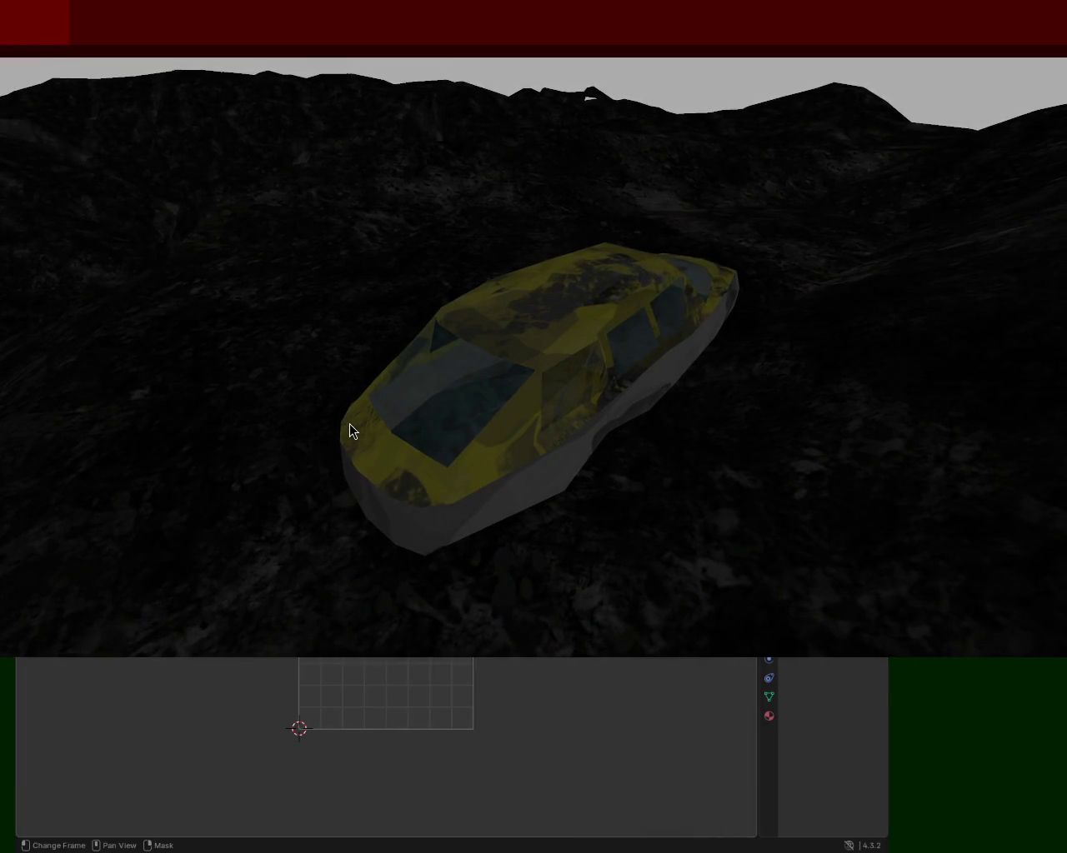
Step: Scale the terrain's UV faces, save ground_1.blend, and close the Panda3D game window
key(s)
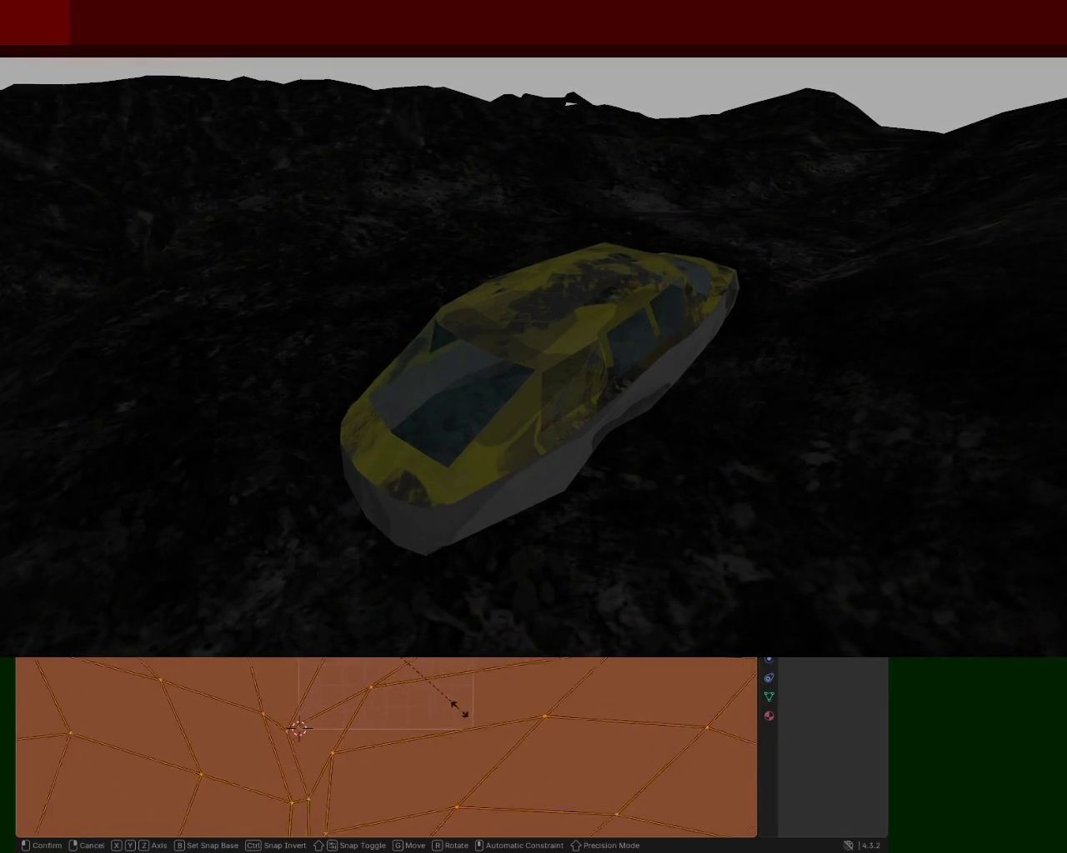
click(490, 736)
key(ctrl+s)
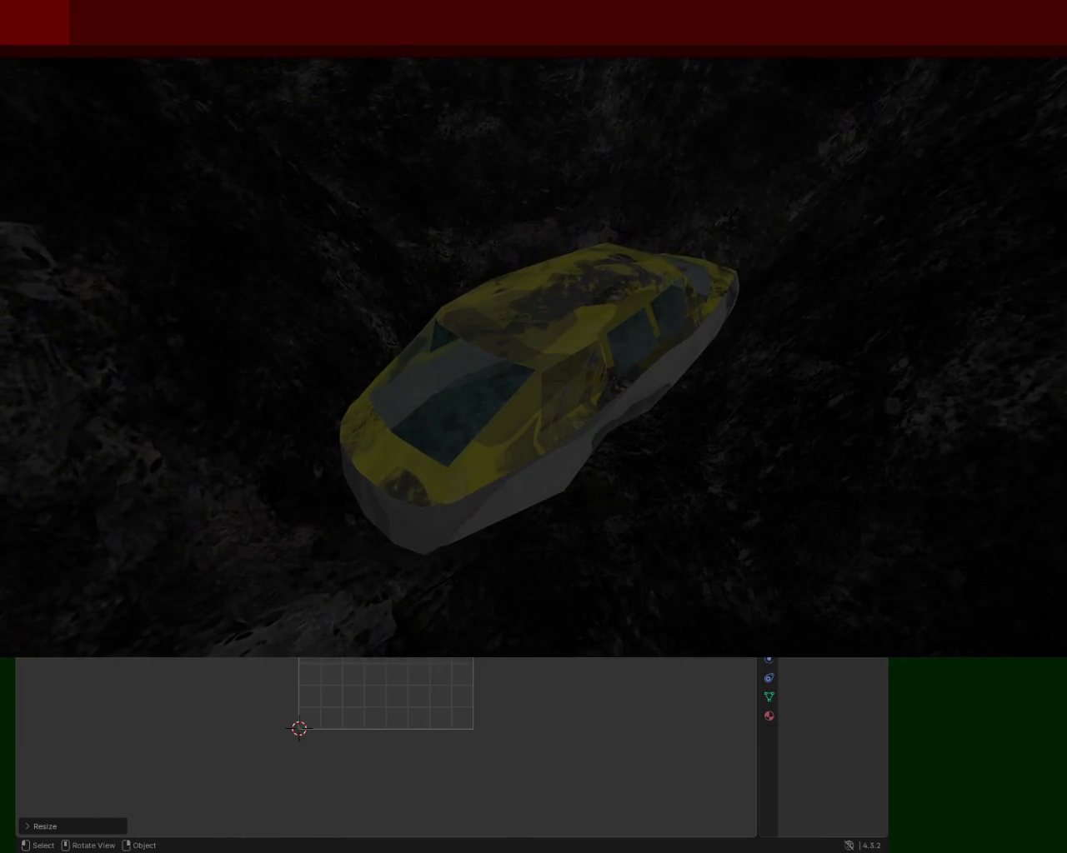
key(Escape)
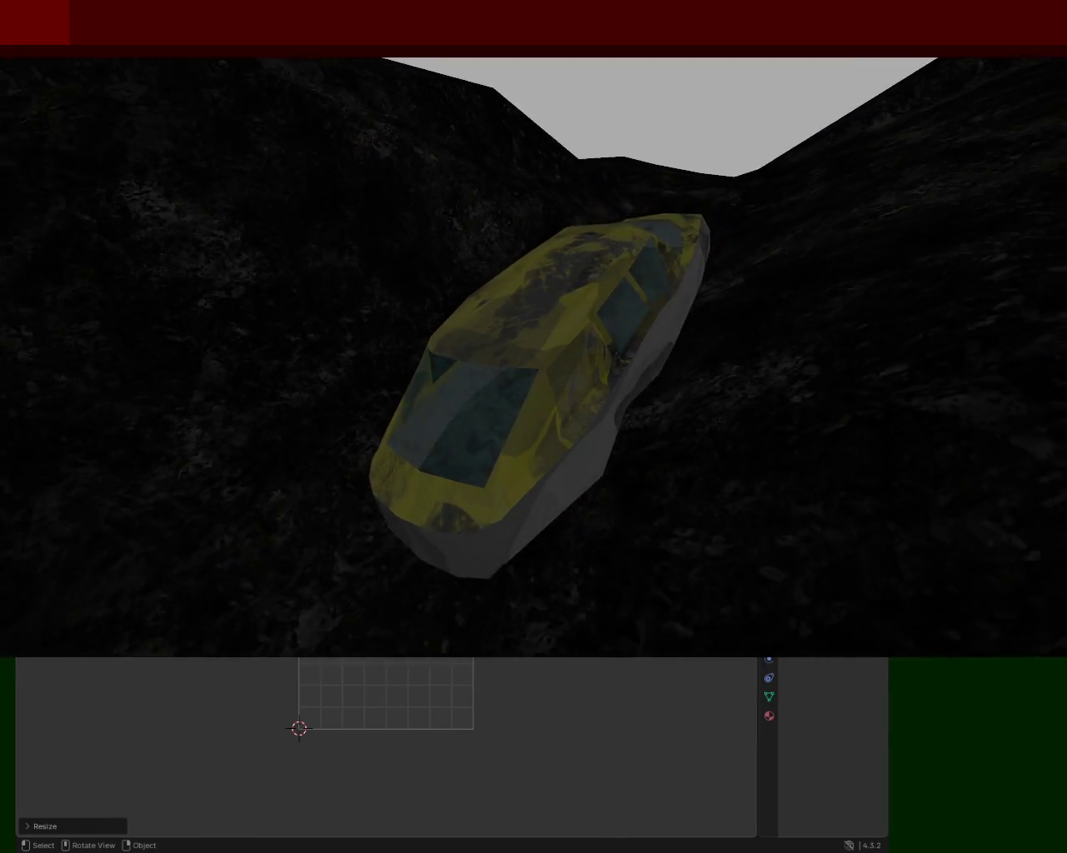
Step: Quit the Panda3D game window with Esc to return to the Blender terrain Plane
key(Escape)
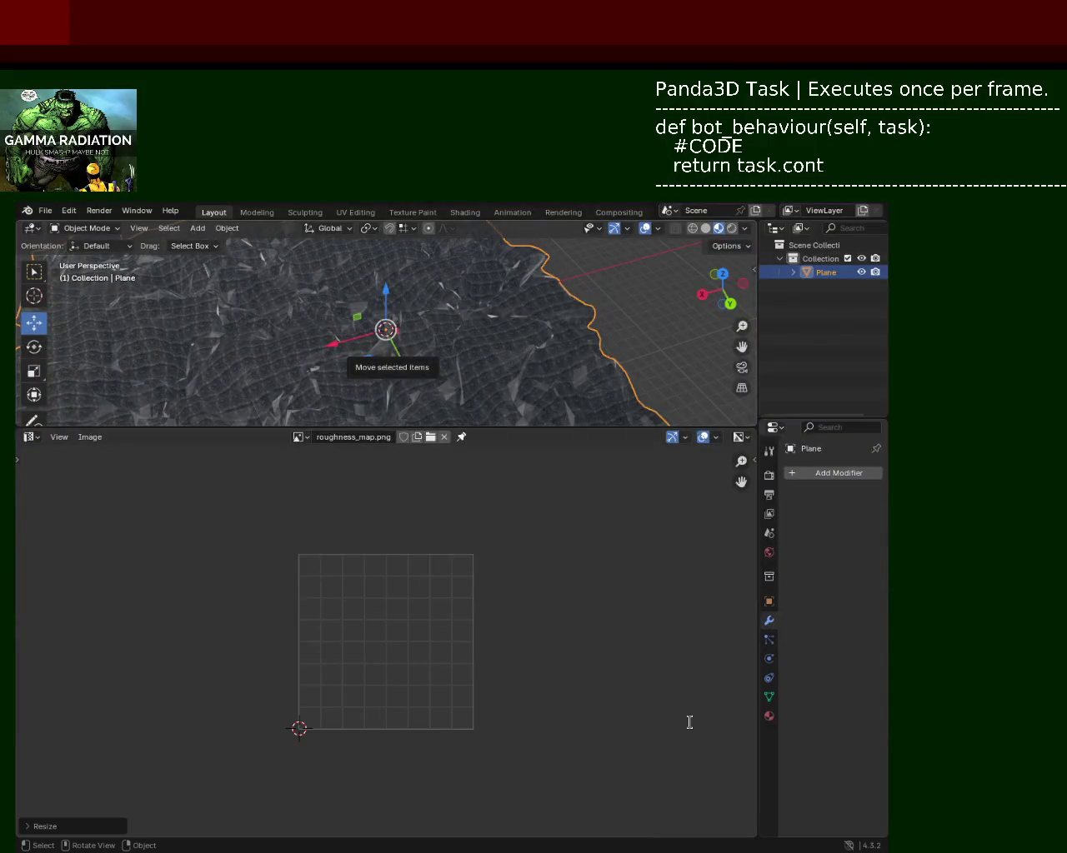
Step: Run the Panda3D script again with P, showing the car on the swamp terrain
key(p)
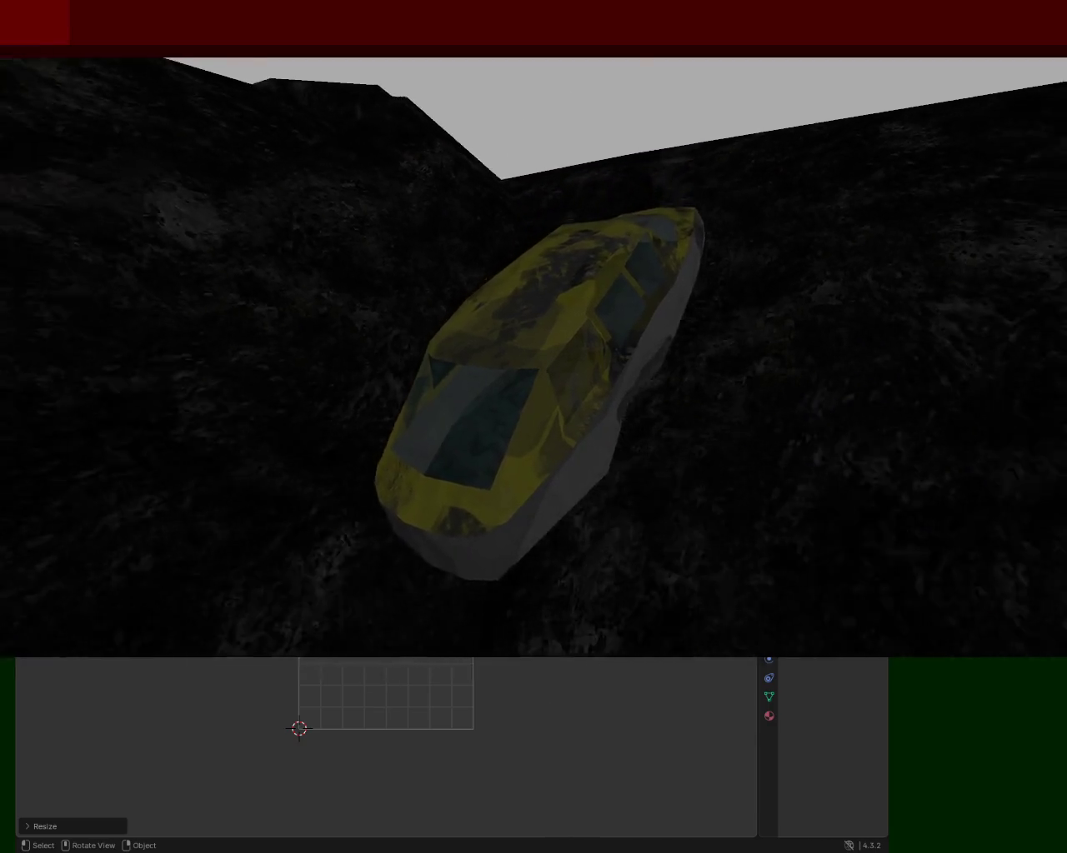
Step: Select all terrain UVs and scale them, then undo that scale with Ctrl+Z
key(a)
key(s)
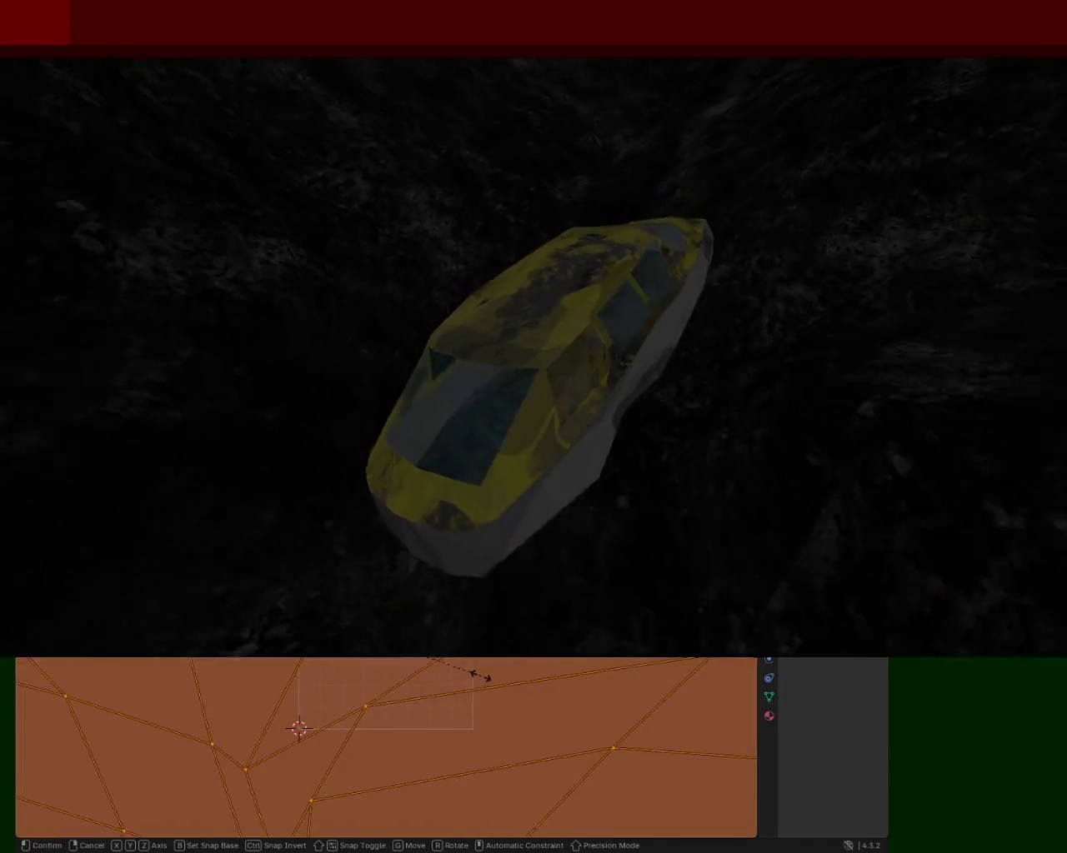
click(471, 672)
key(ctrl+z)
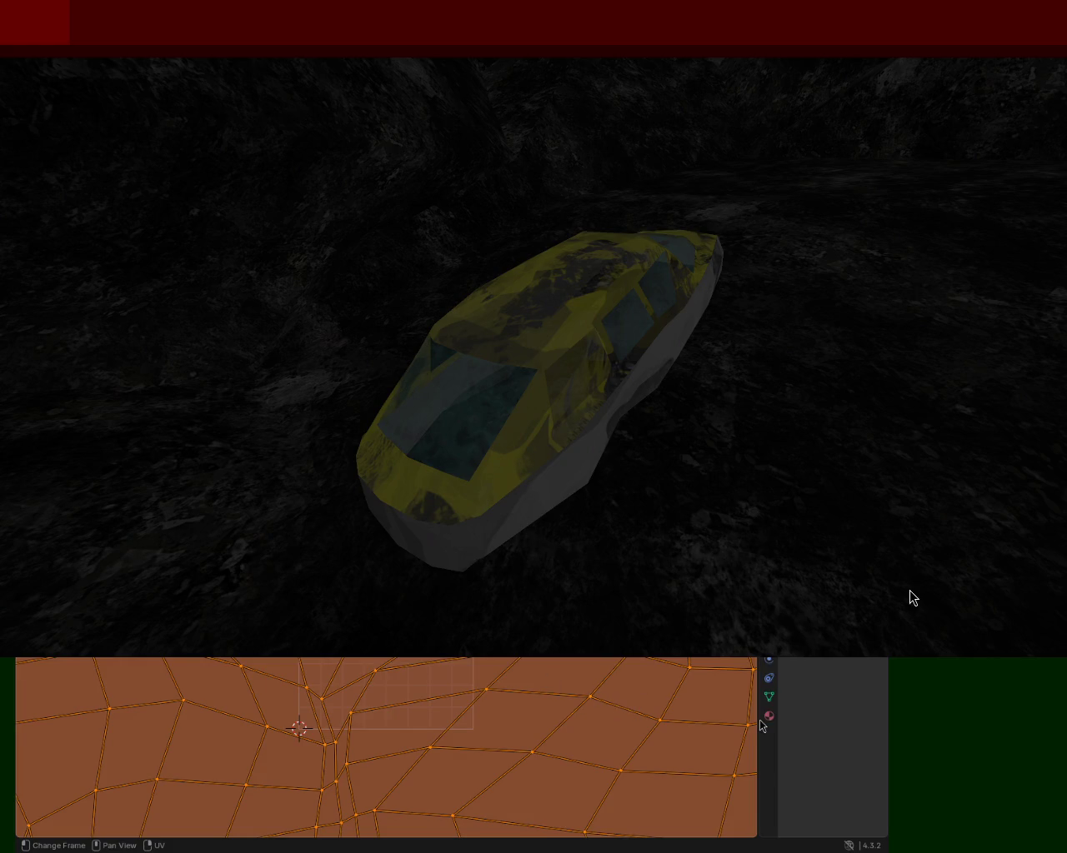
Step: Rerun the game several times, closing it each time after inspecting the denser swamp texture
key(Escape)
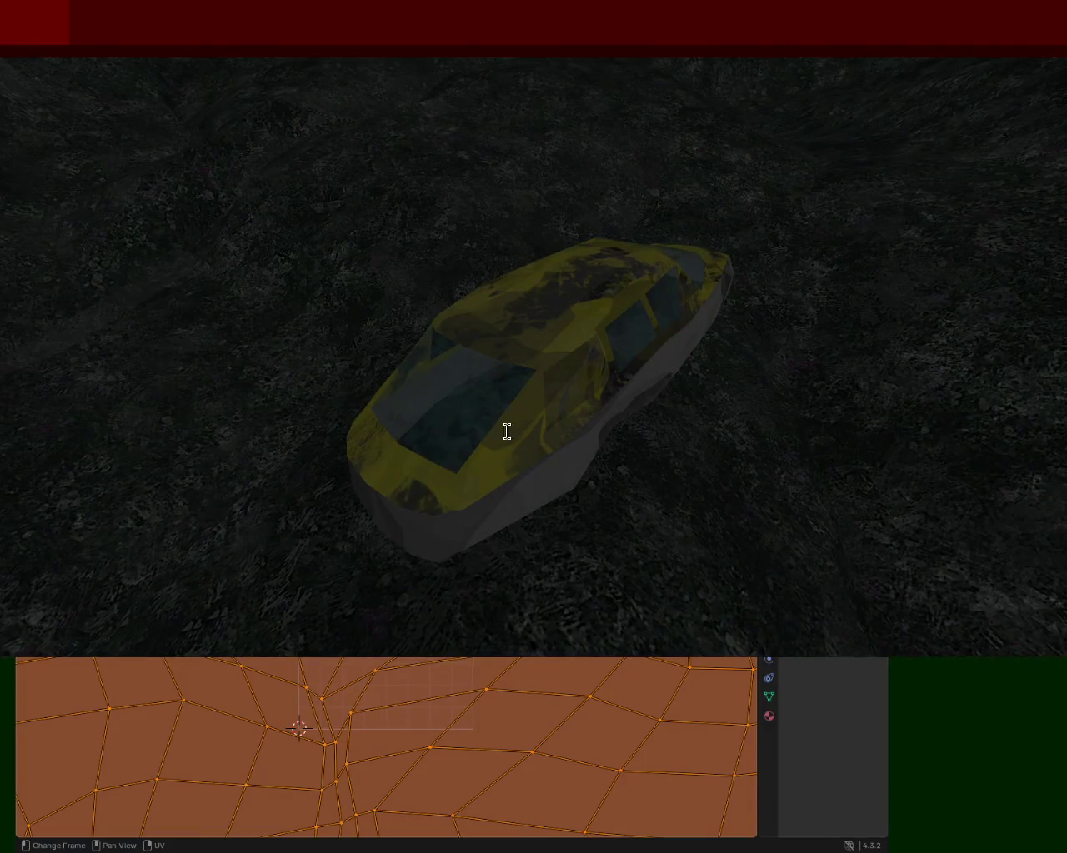
key(Escape)
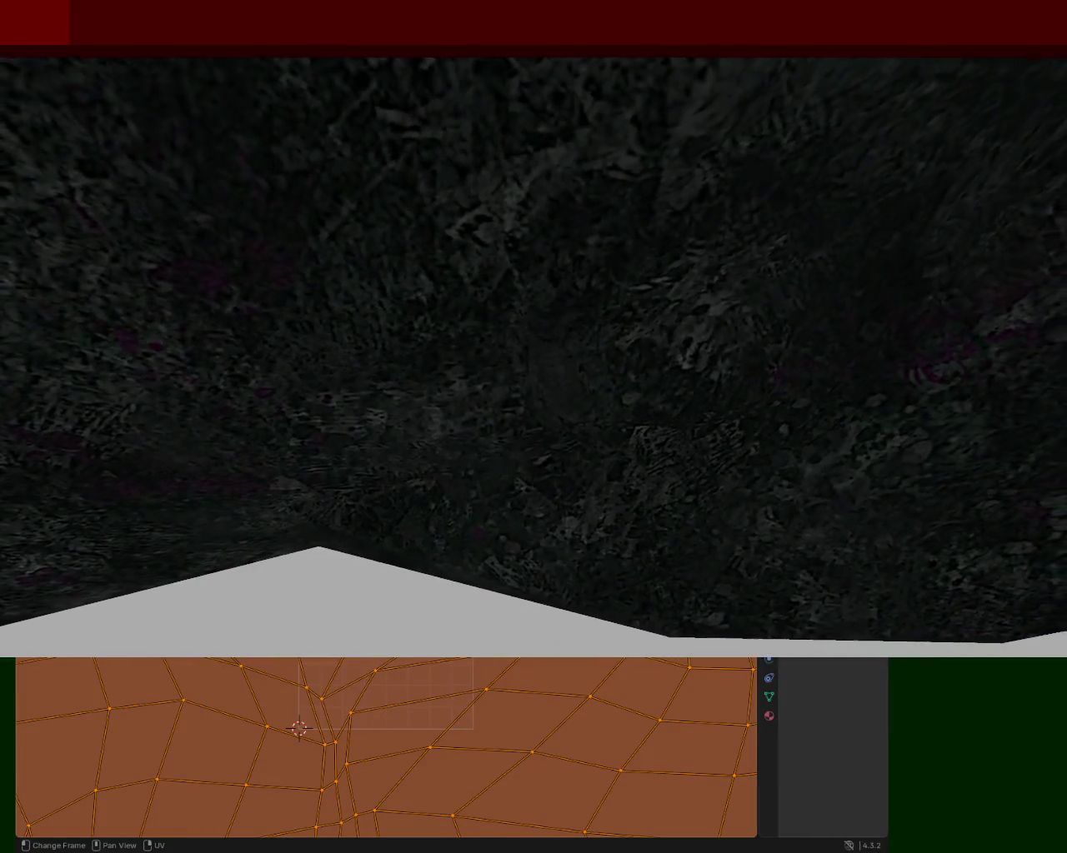
key(Escape)
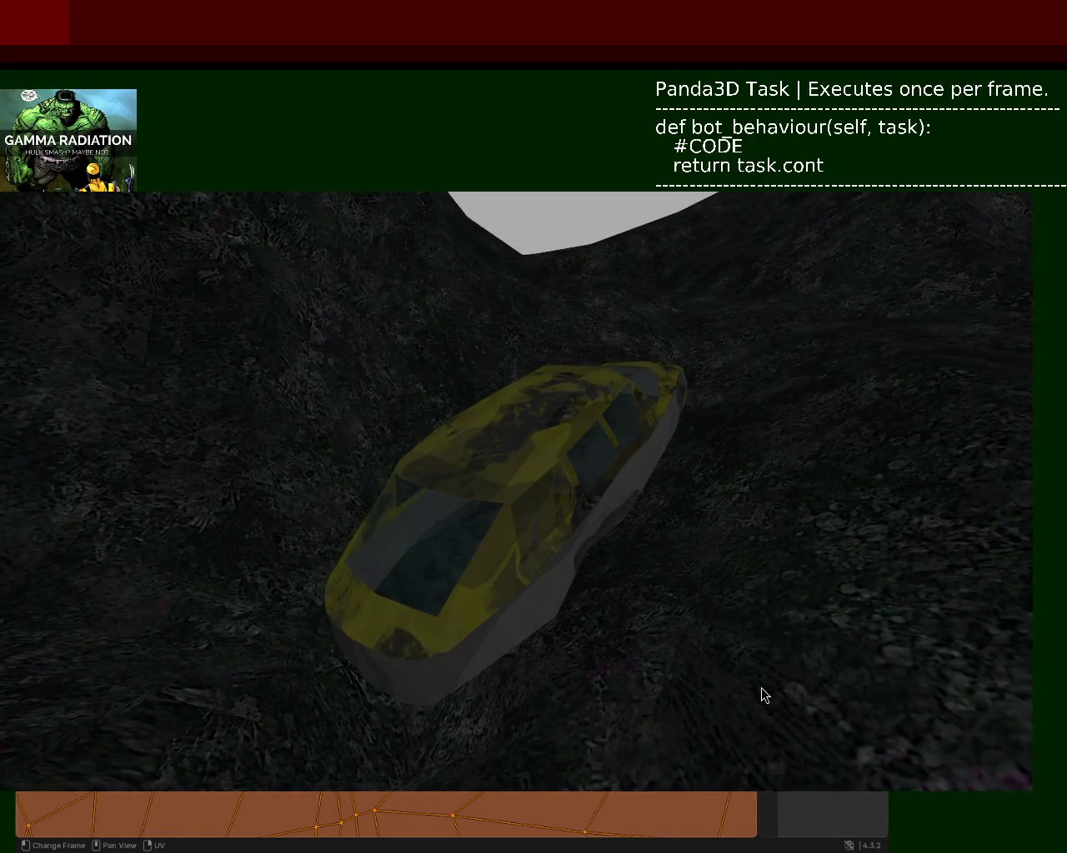
Step: Quit the Panda3D car-on-swamp preview with Esc to get back to Blender
key(Escape)
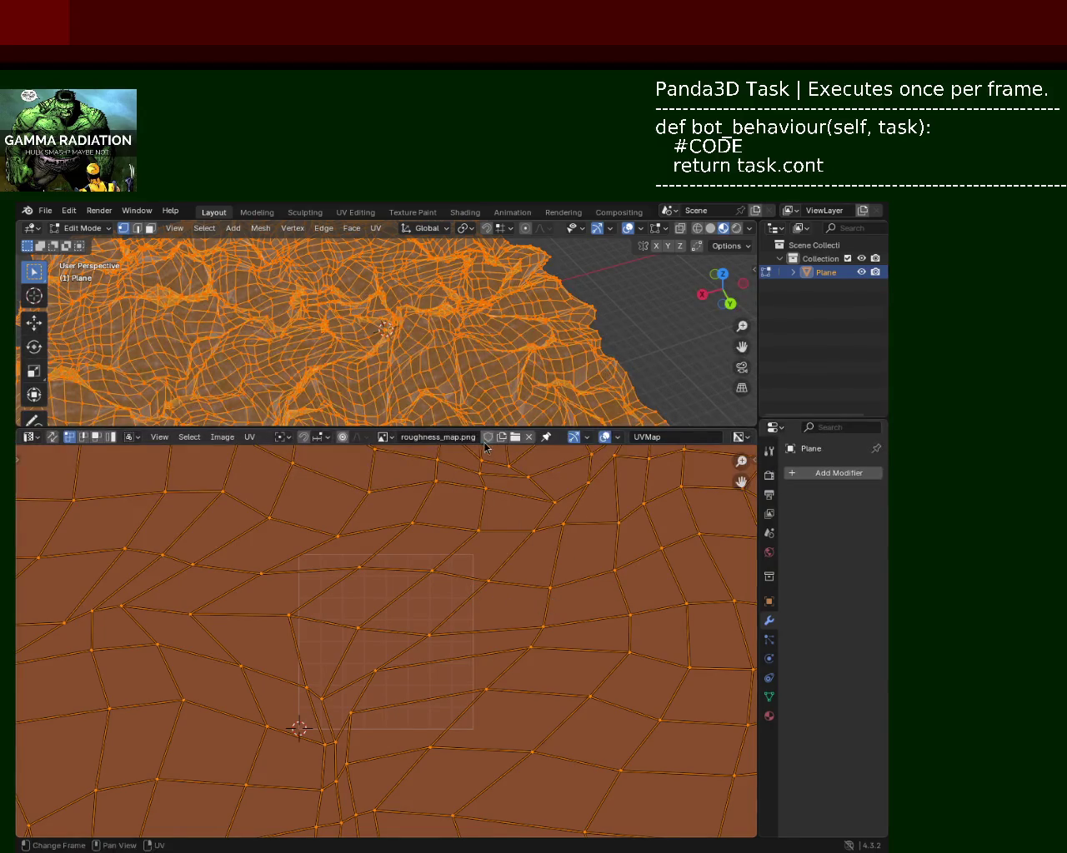
Step: Enlarge the 3D viewport, exit Edit Mode on the terrain Plane, and zoom in on its texture
drag(491, 425, 491, 507)
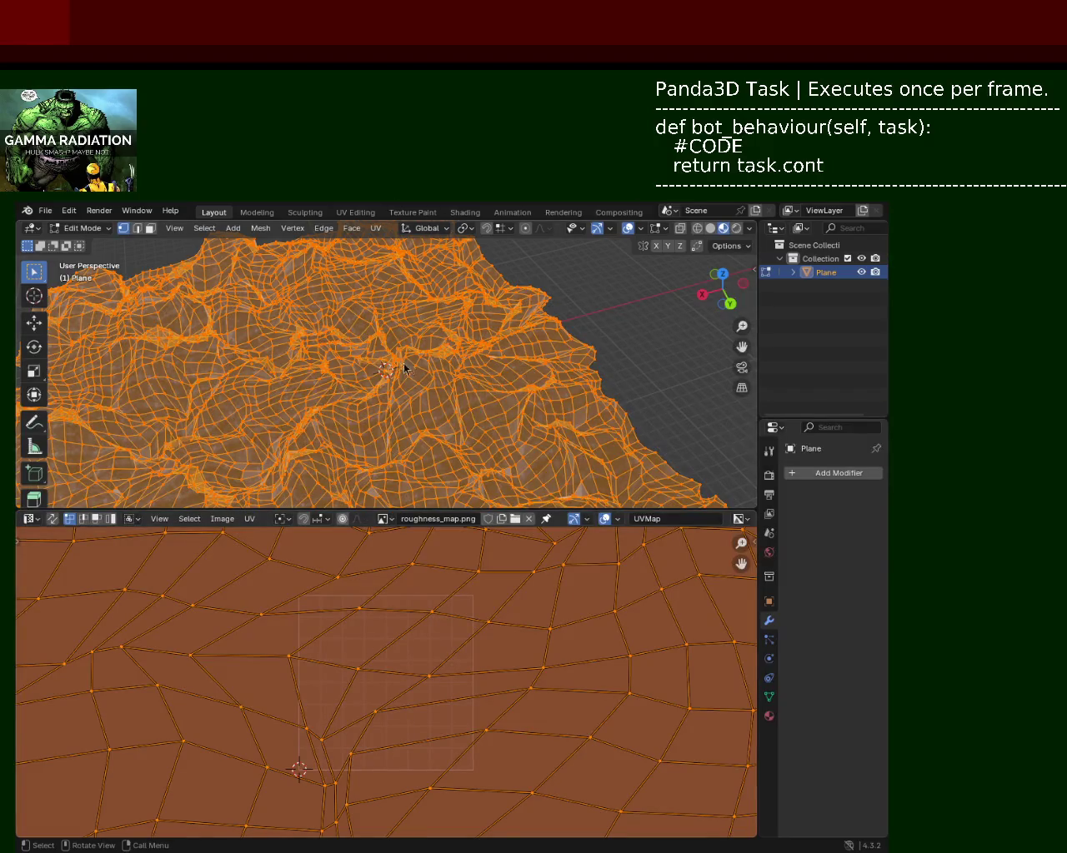
key(Tab)
mouse_move(468, 402)
ctrl+middle_down()
mouse_move(445, 360)
mouse_move(620, 326)
mouse_move(491, 391)
ctrl+middle_up()
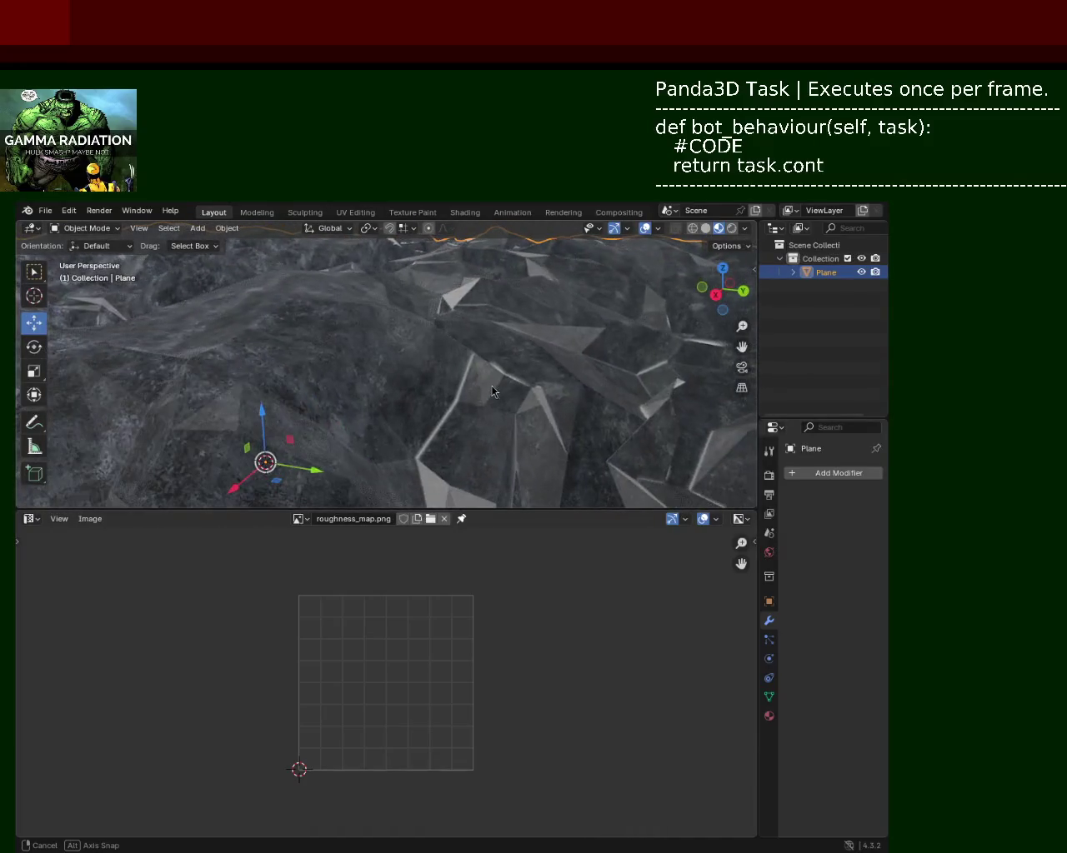
click(731, 228)
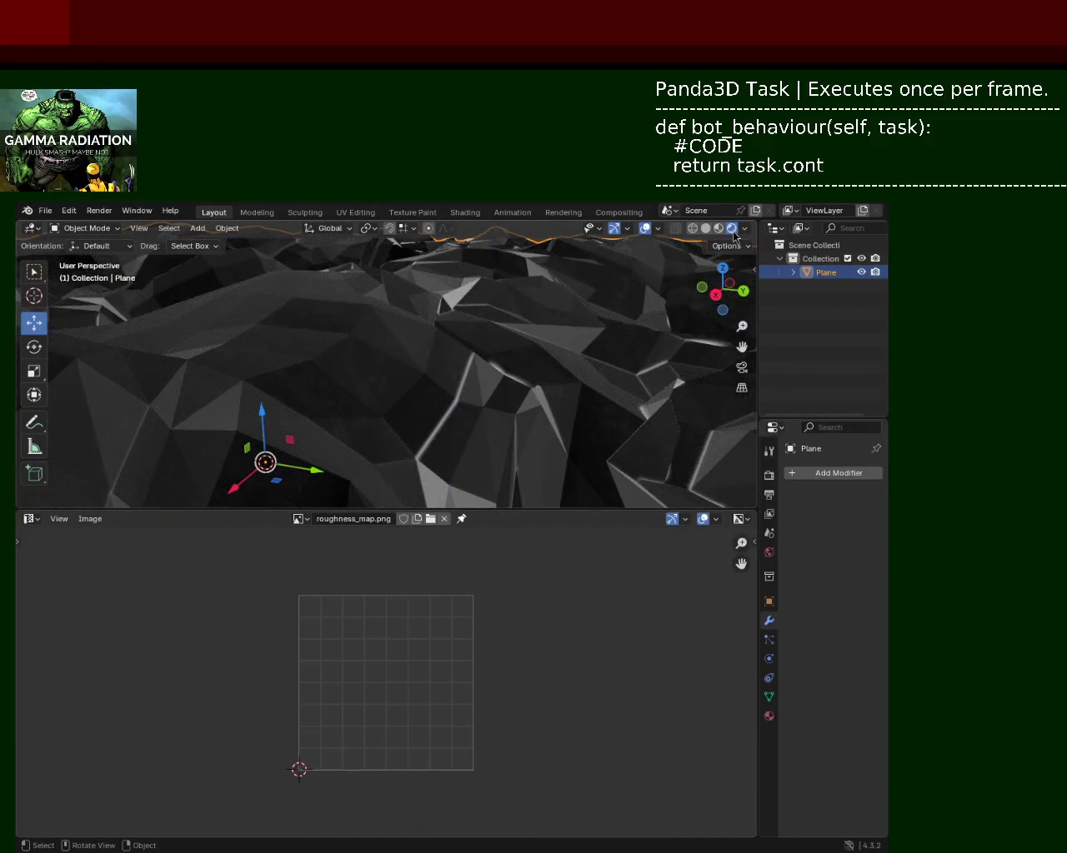
ctrl+middle_drag(526, 340, 448, 372)
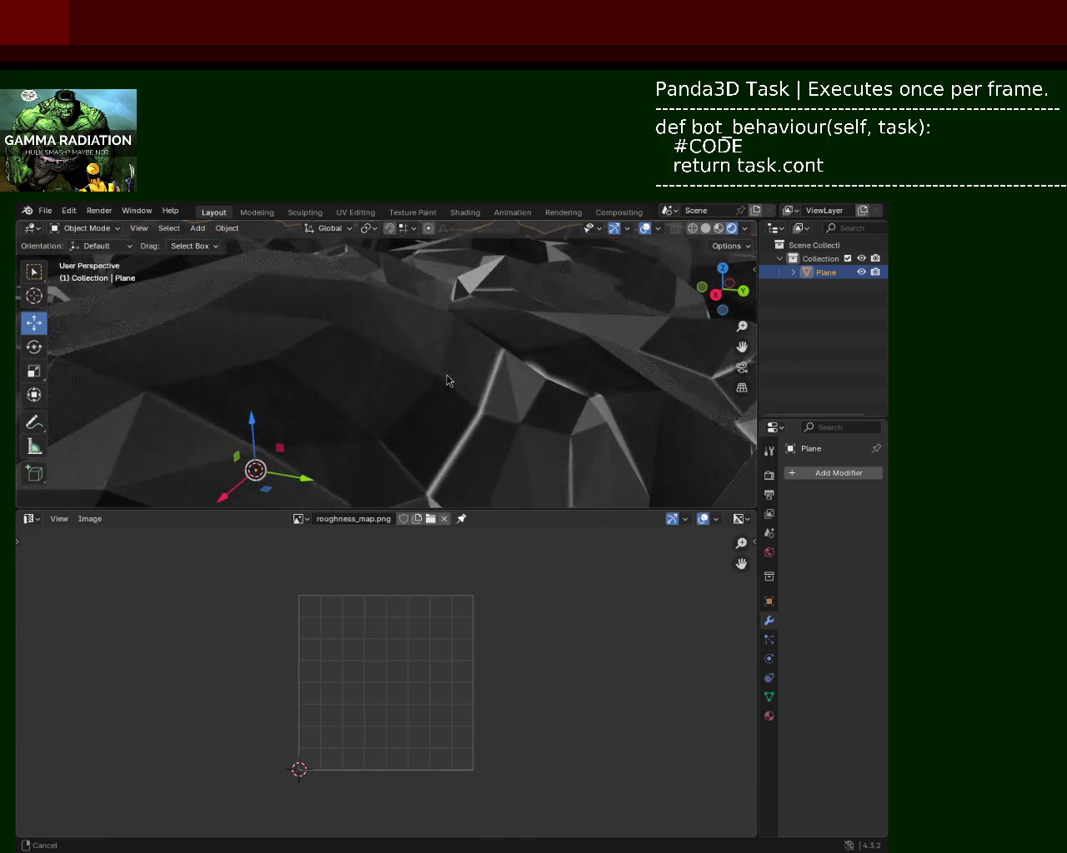
click(718, 229)
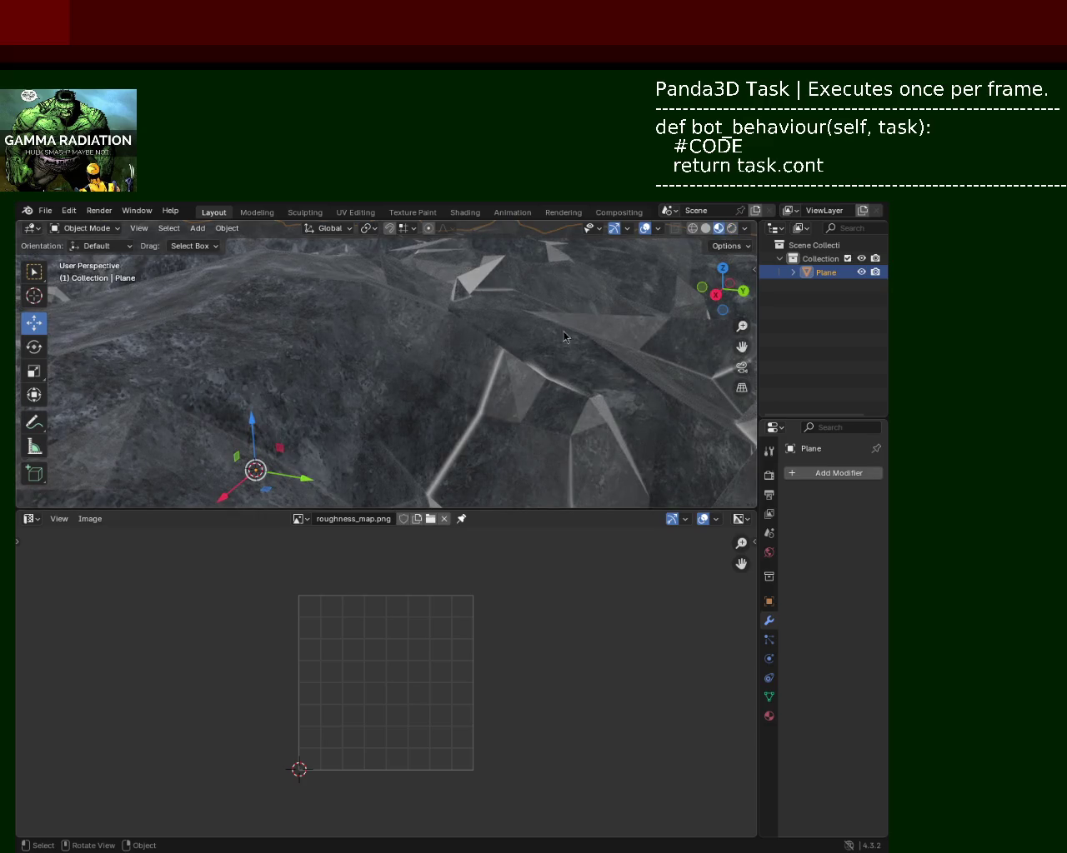
mouse_move(469, 385)
ctrl+middle_down()
mouse_move(446, 456)
mouse_move(465, 369)
ctrl+middle_up()
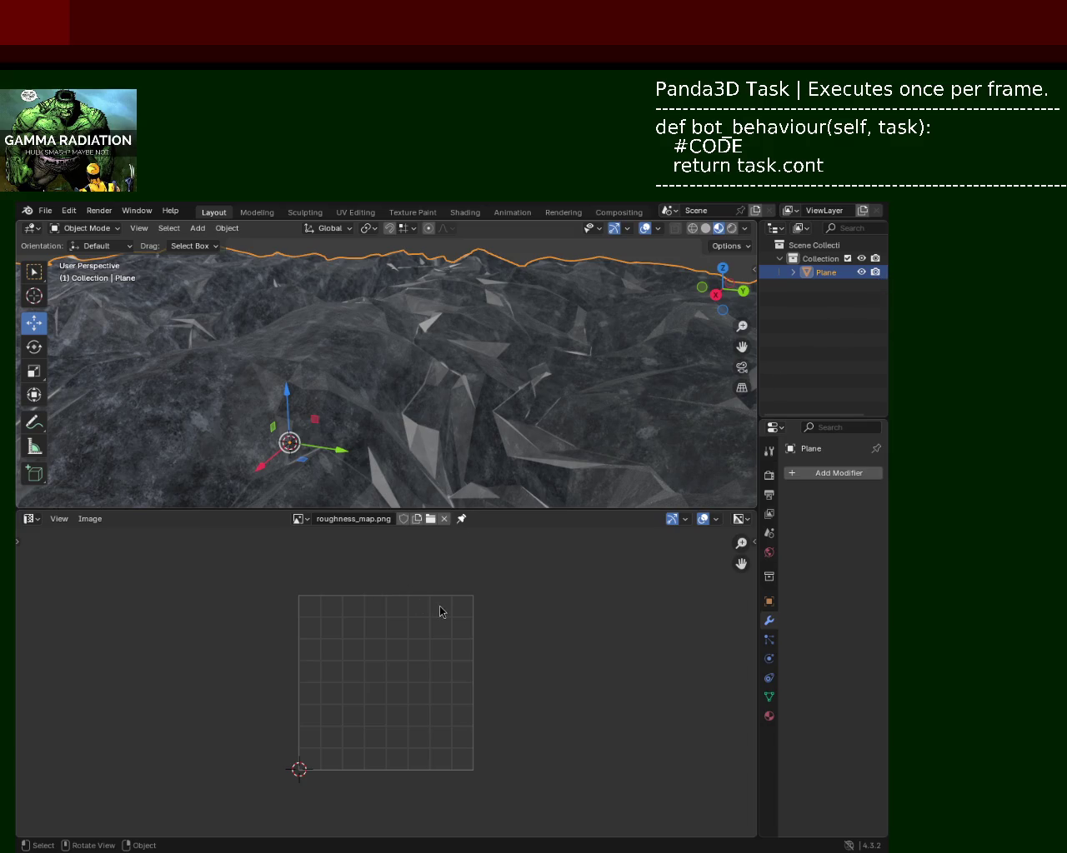
Step: Save the terrain to ground_1.blend when prompted, then open character_2.blend from Open Recent
click(46, 210)
mouse_move(78, 254)
click(269, 307)
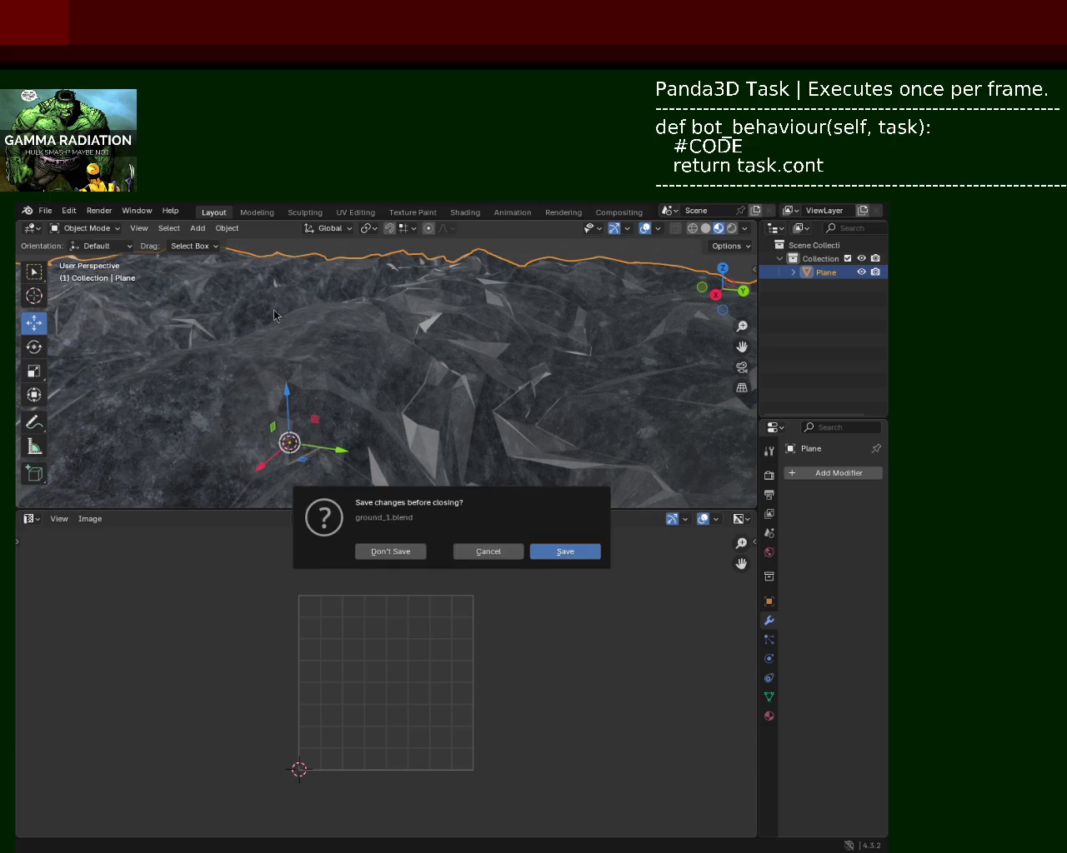
click(496, 554)
key(ctrl+s)
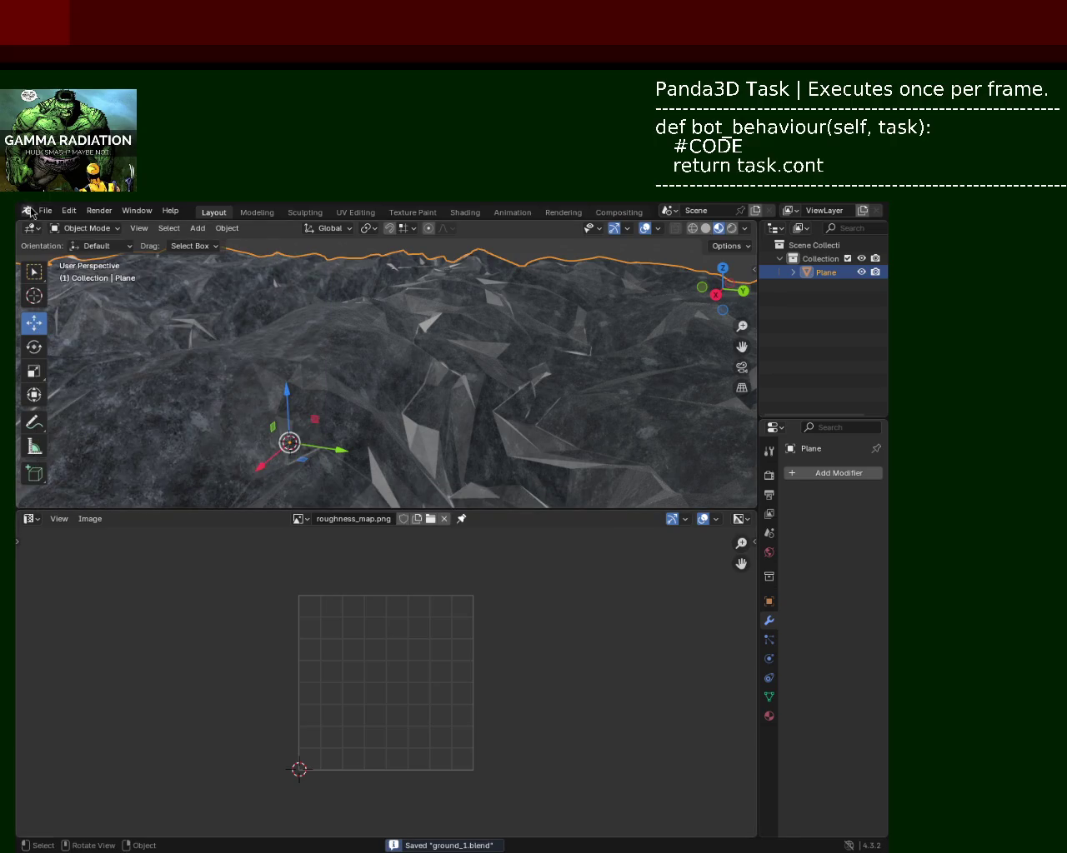
click(46, 211)
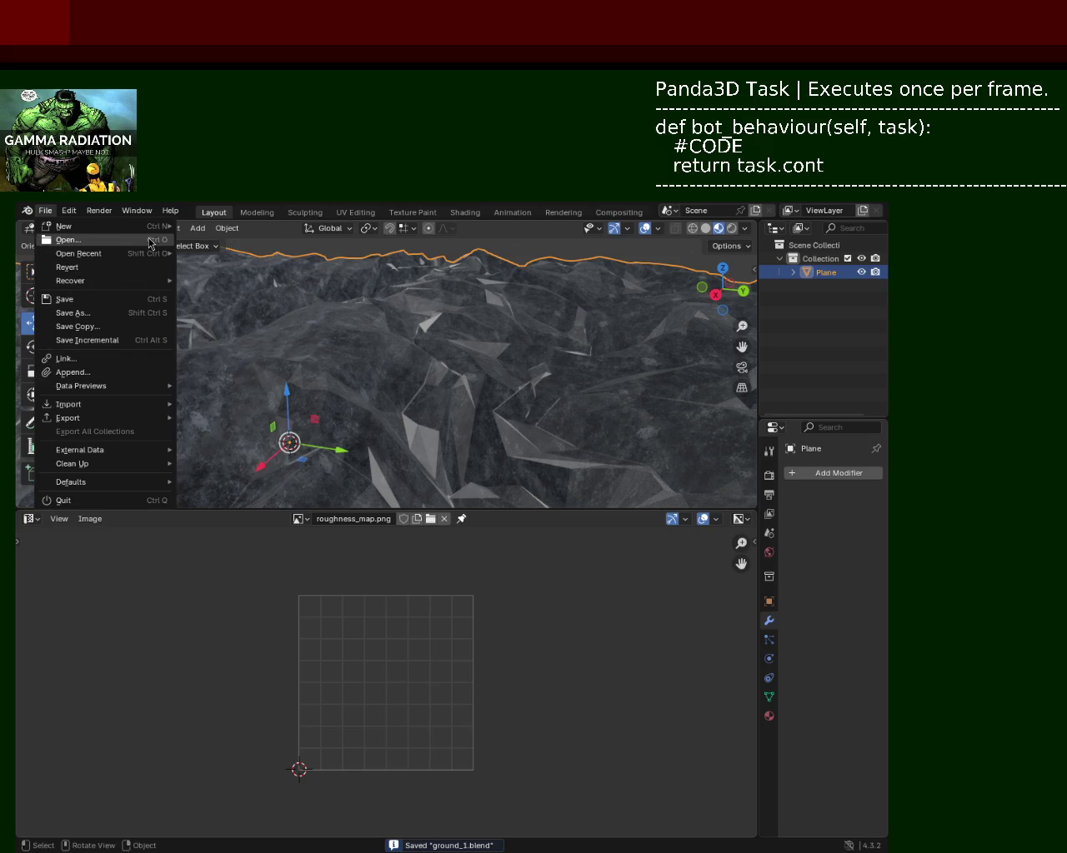
mouse_move(79, 253)
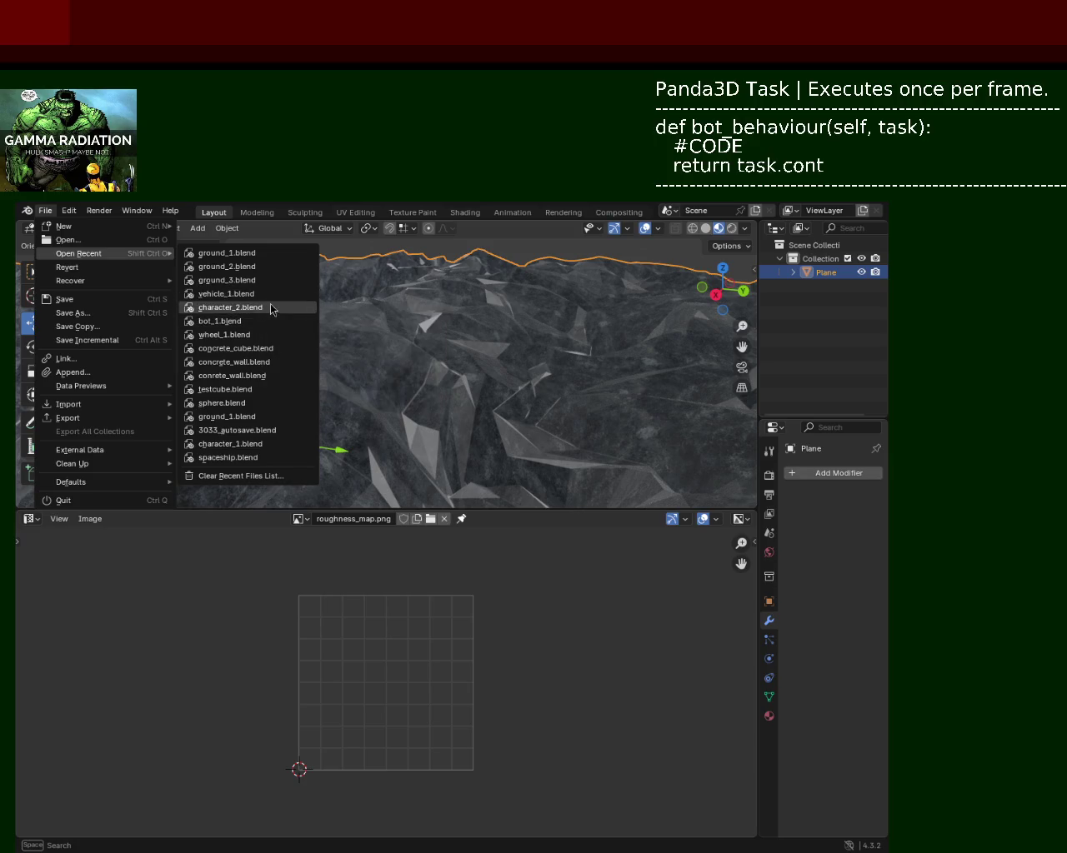
click(275, 307)
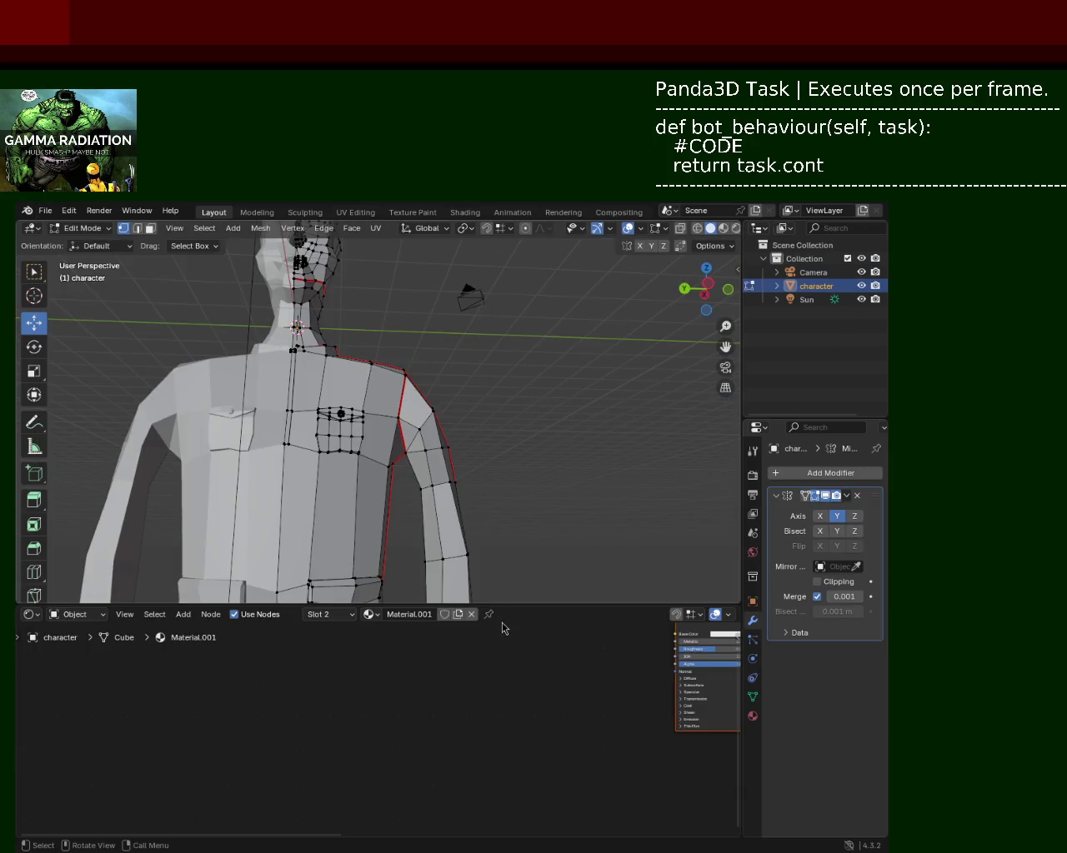